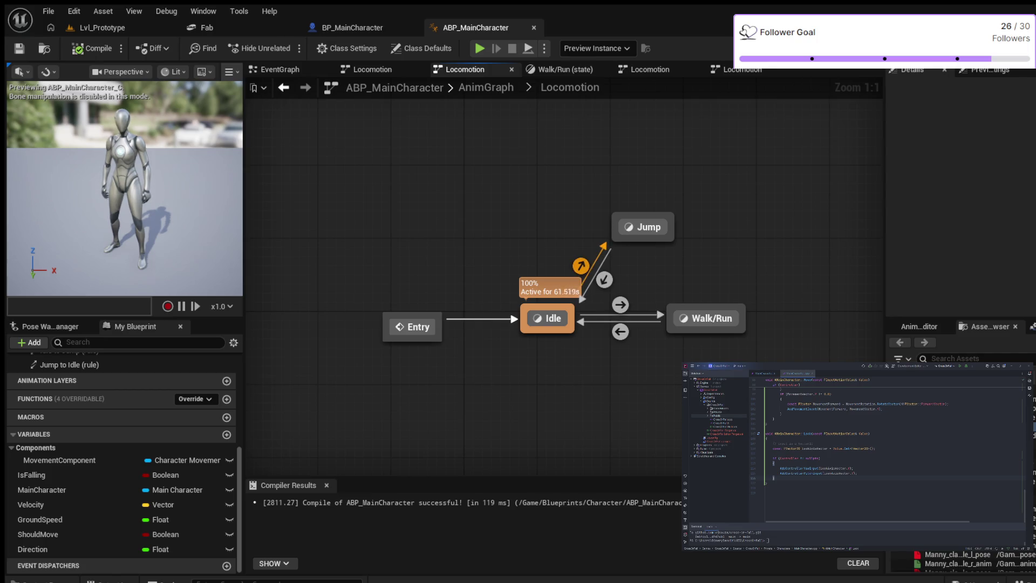
- Delete the Idle-to-Jump and Jump-to-Idle transitions, leaving Jump unconnected
click(580, 266)
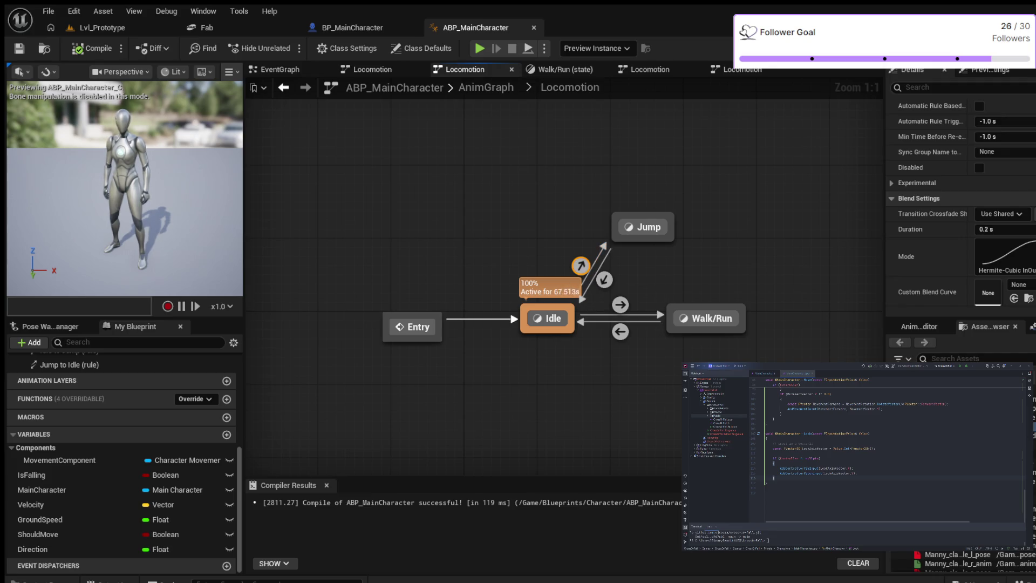
key(Delete)
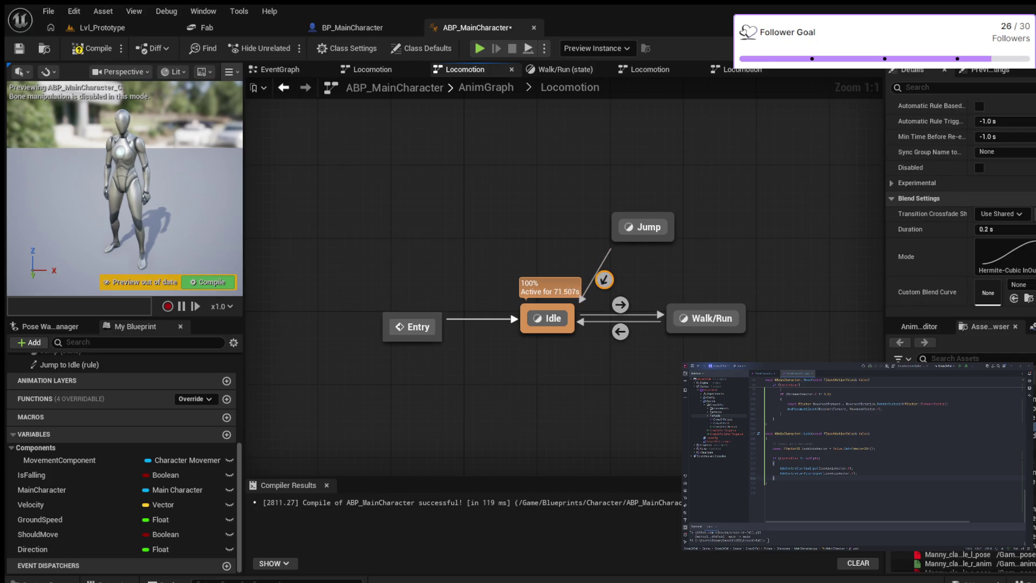
key(Delete)
drag(638, 382, 469, 391)
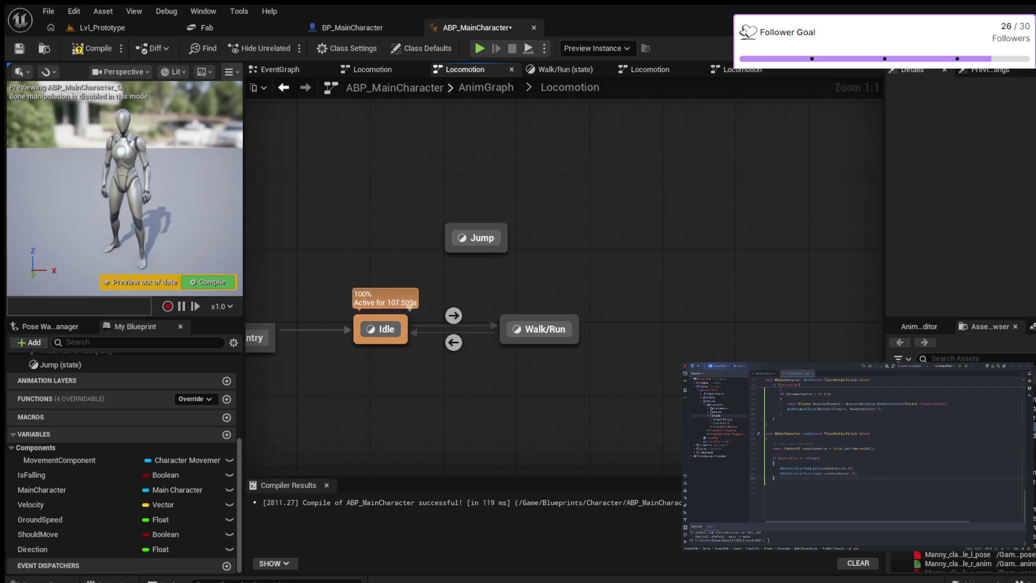
- Create an Idle-to-Jump transition and confirm the Jump state plays MM_Jump
drag(401, 320, 477, 238)
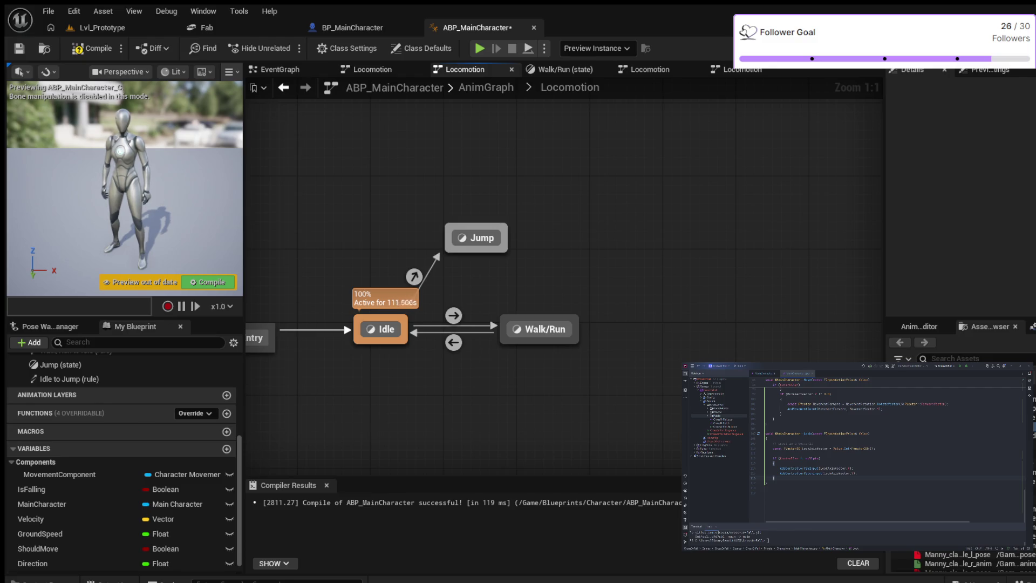
double_click(477, 237)
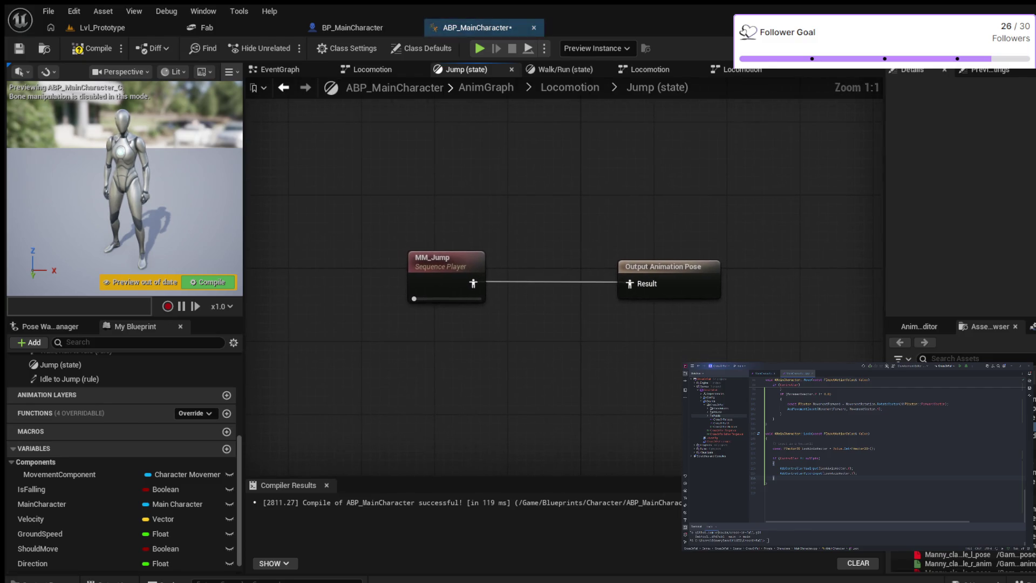
click(437, 259)
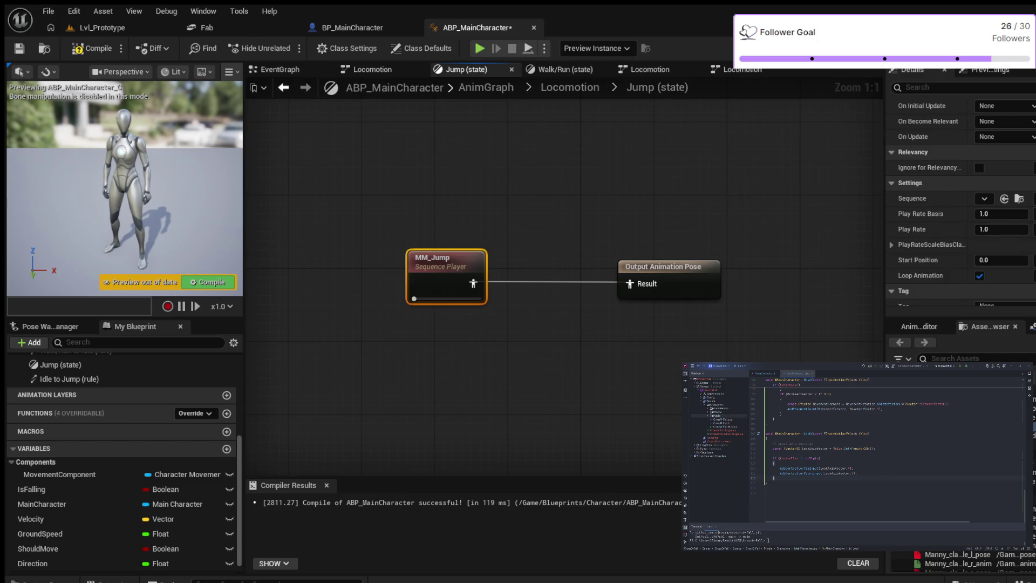
click(569, 86)
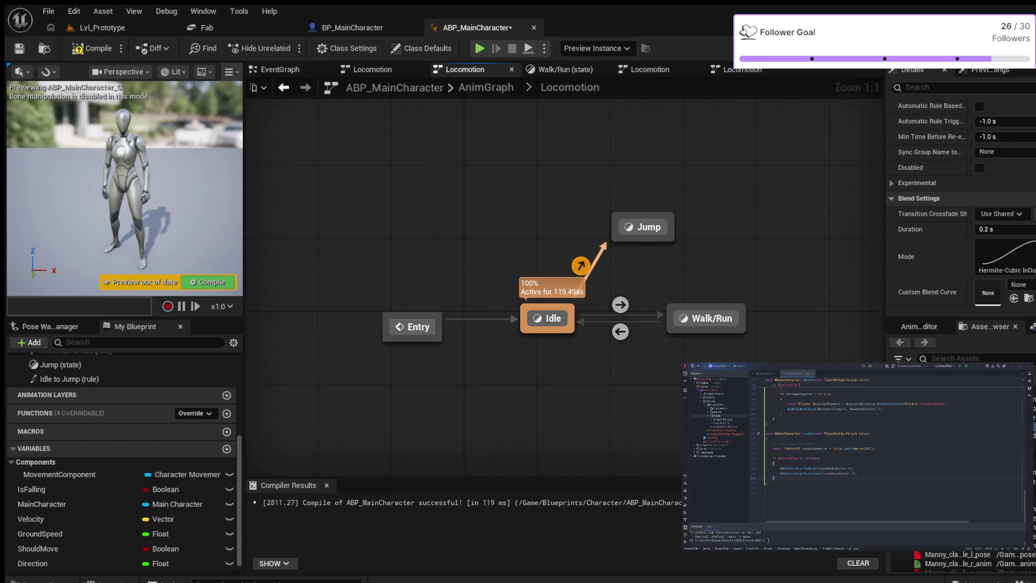
- Wire Is Falling through a NOT node into Can Enter Transition for Idle-to-Jump, then compile
double_click(580, 265)
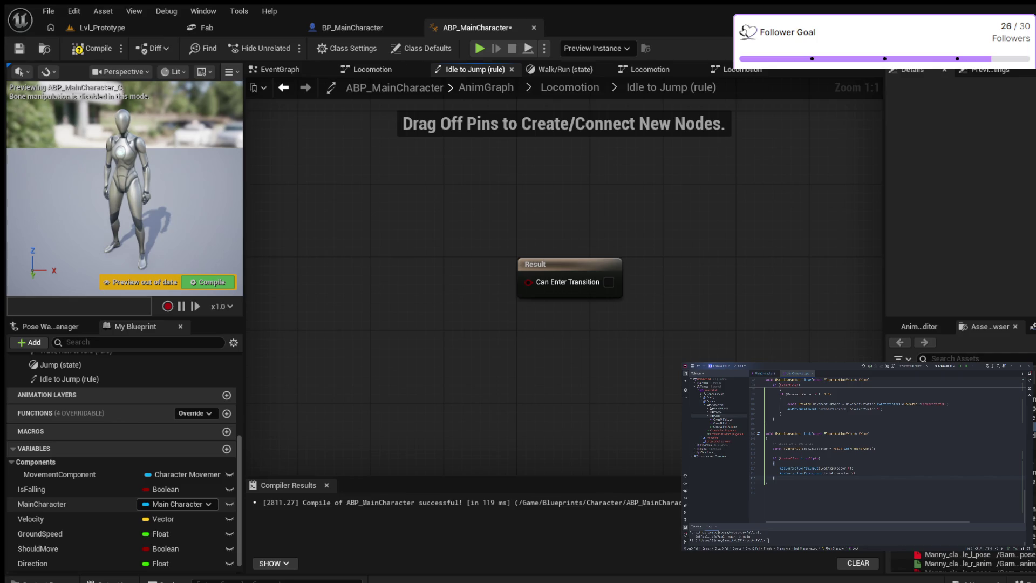
scroll(161, 518, up, 2)
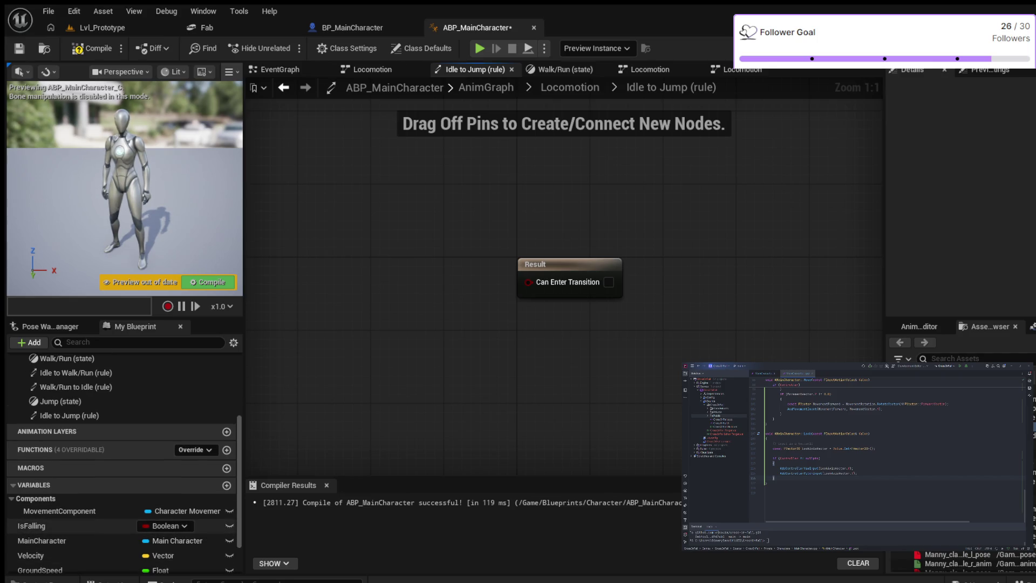
scroll(161, 516, down, 2)
scroll(162, 517, down, 1)
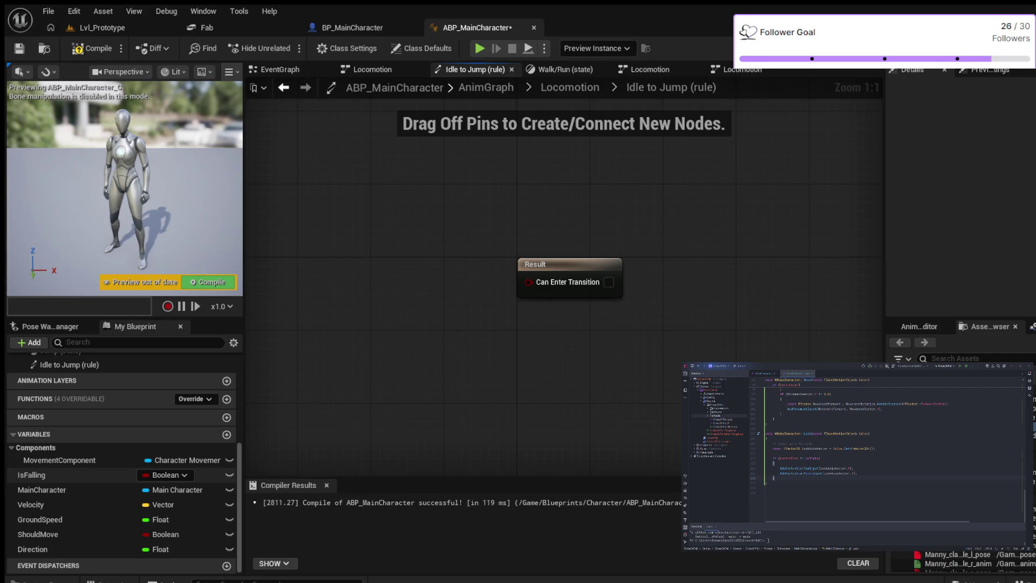
drag(49, 474, 402, 248)
text(not)
key(Return)
drag(536, 264, 599, 264)
drag(481, 259, 592, 281)
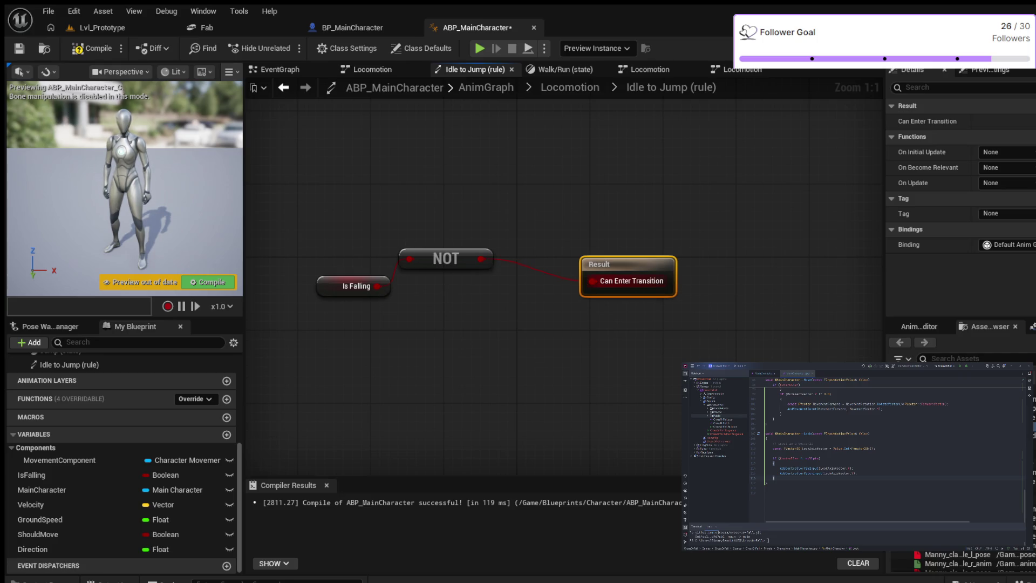
click(93, 48)
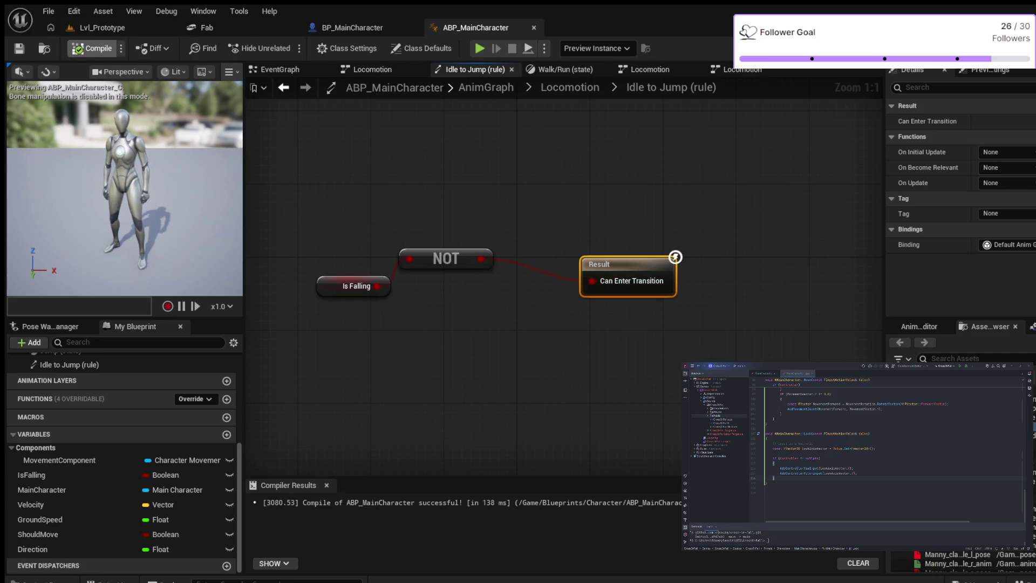
click(478, 47)
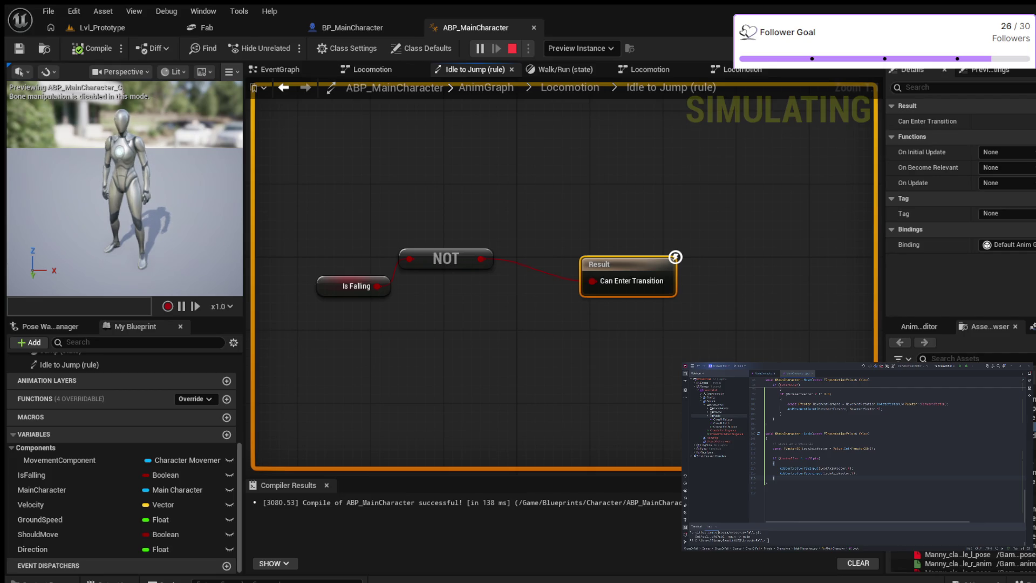
key(Escape)
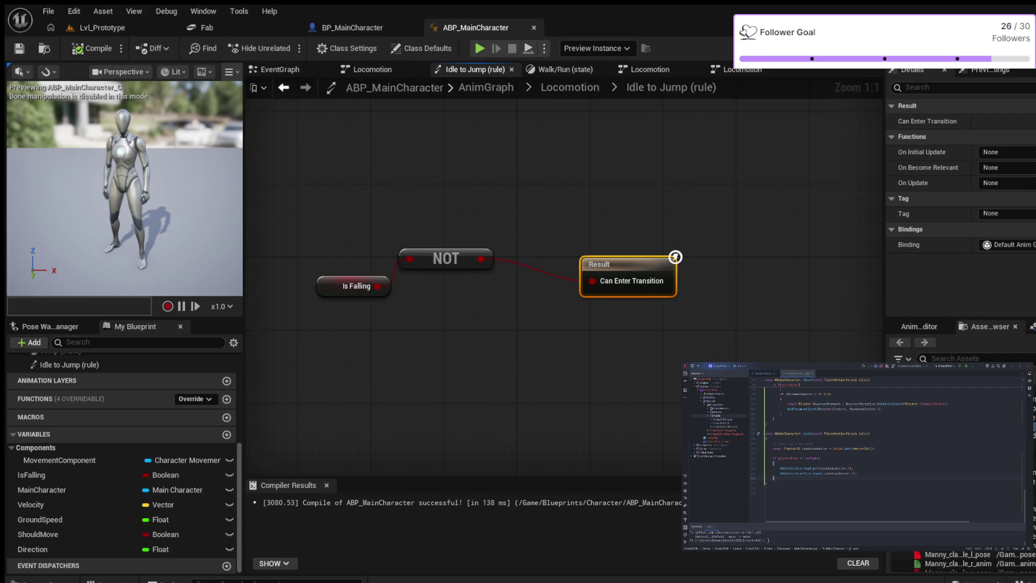
click(352, 28)
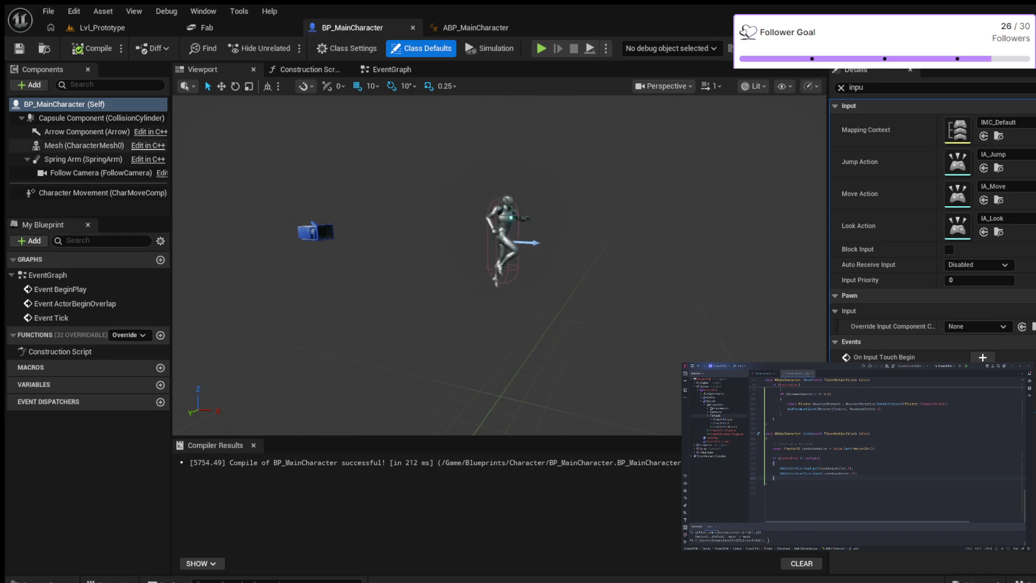
scroll(499, 265, up, 3)
scroll(498, 265, up, 5)
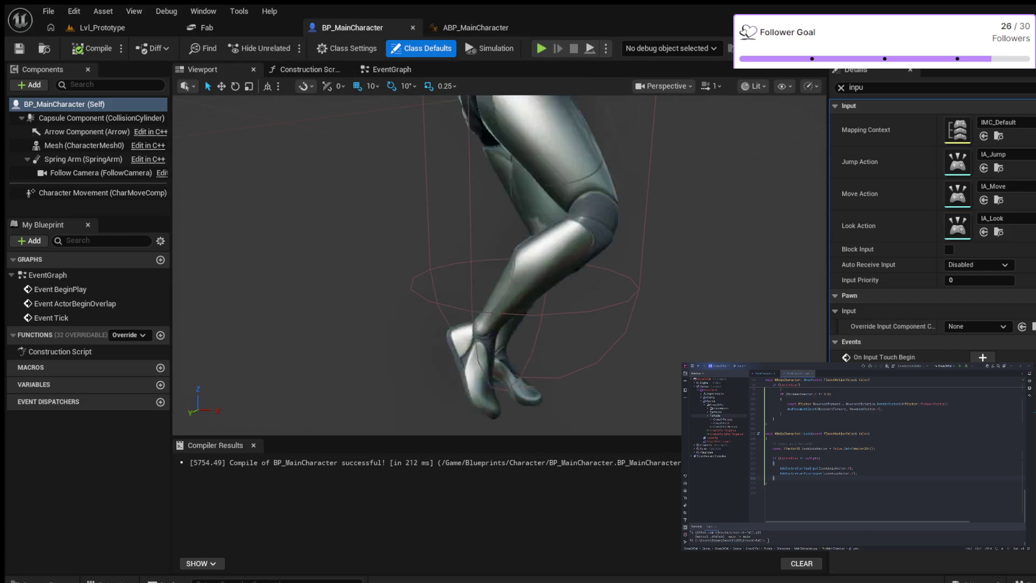
- Switch to ABP_MainCharacter and go up to its Locomotion state machine
click(476, 27)
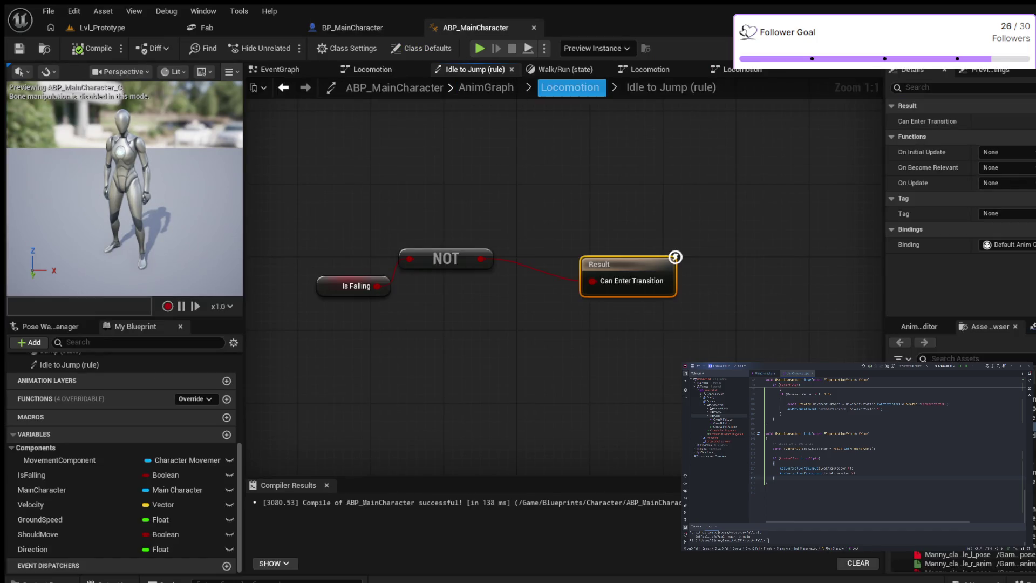
click(570, 88)
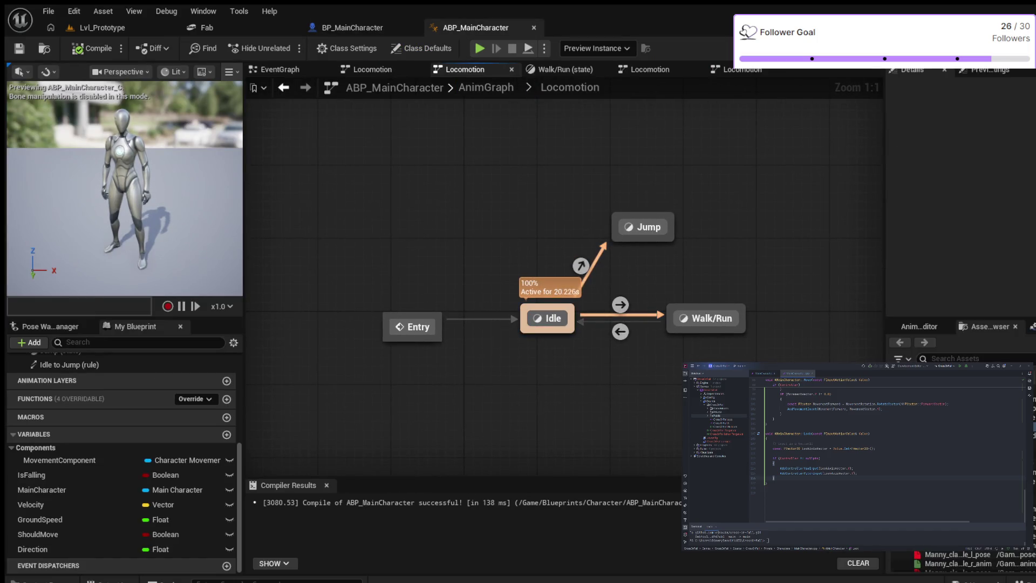
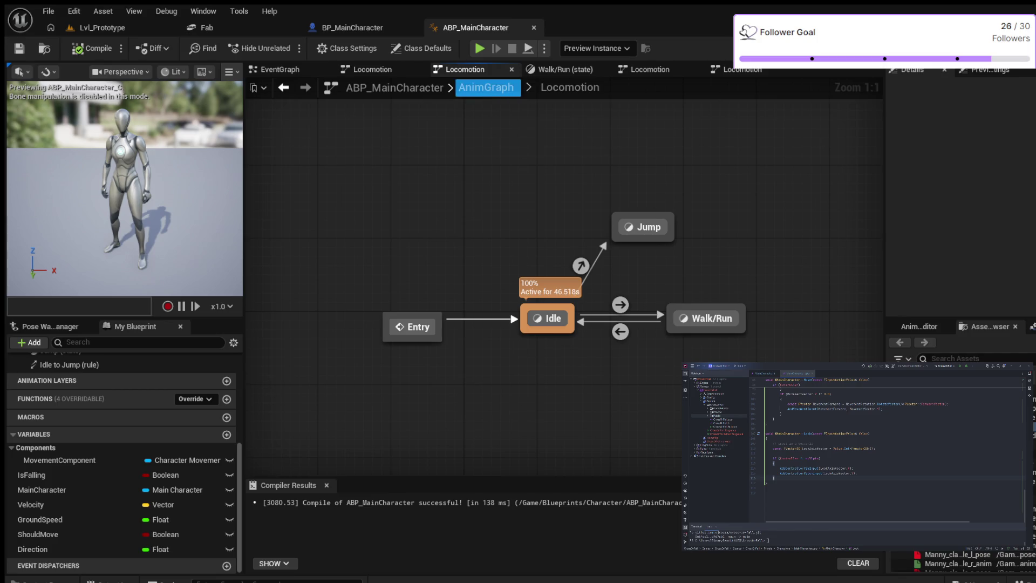
- Return to the top-level AnimGraph and start adding a new state machine node
click(486, 87)
drag(492, 384, 526, 339)
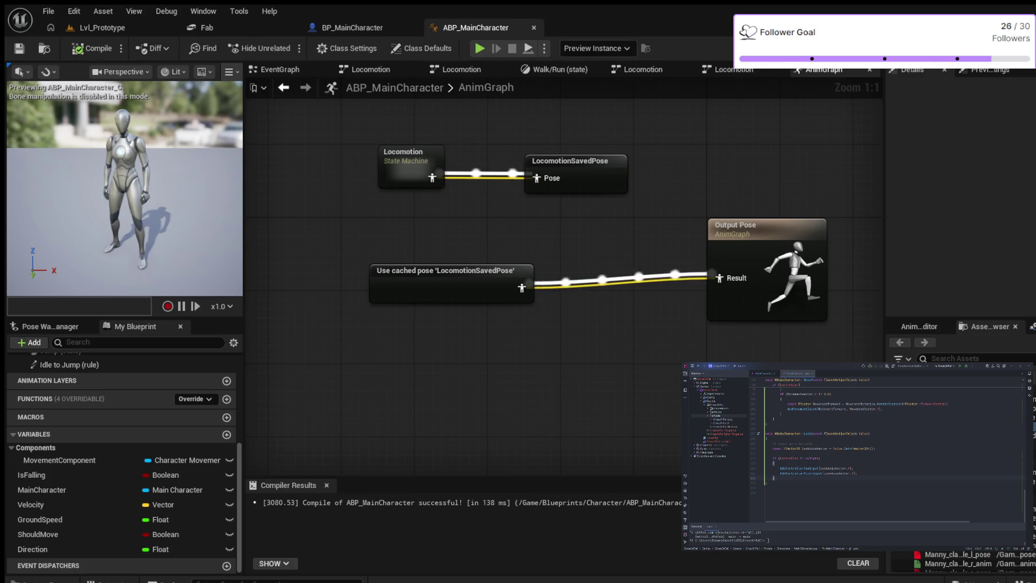
right_click(397, 364)
click(480, 401)
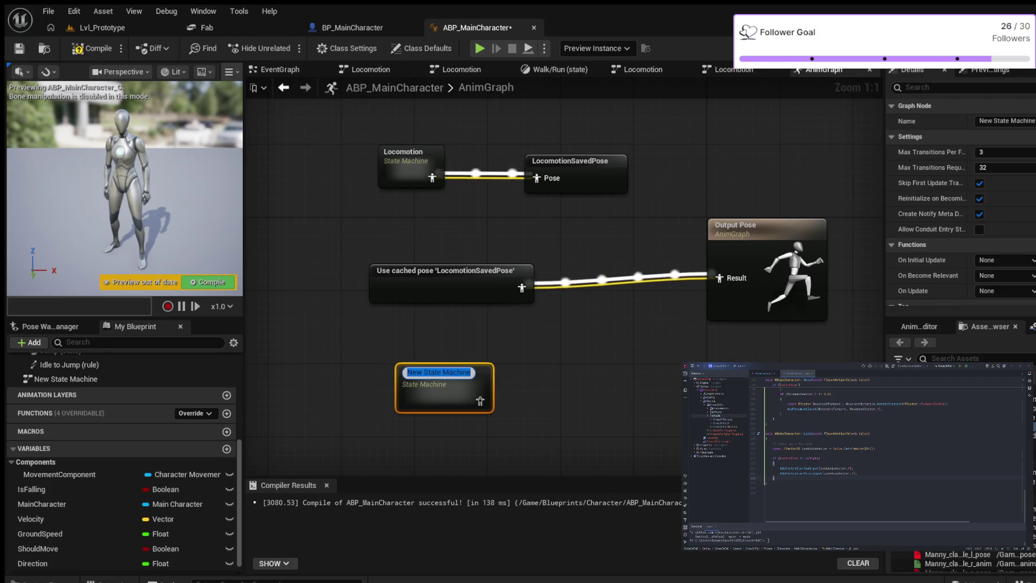
text(Mai)
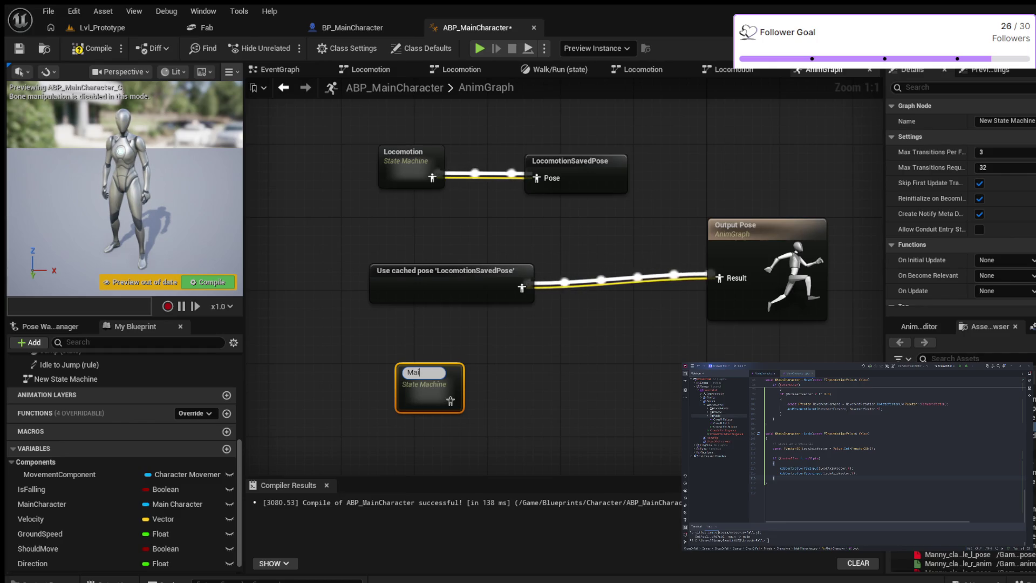
text(nState)
- Name the new state machine MainState and open its empty graph
key(Return)
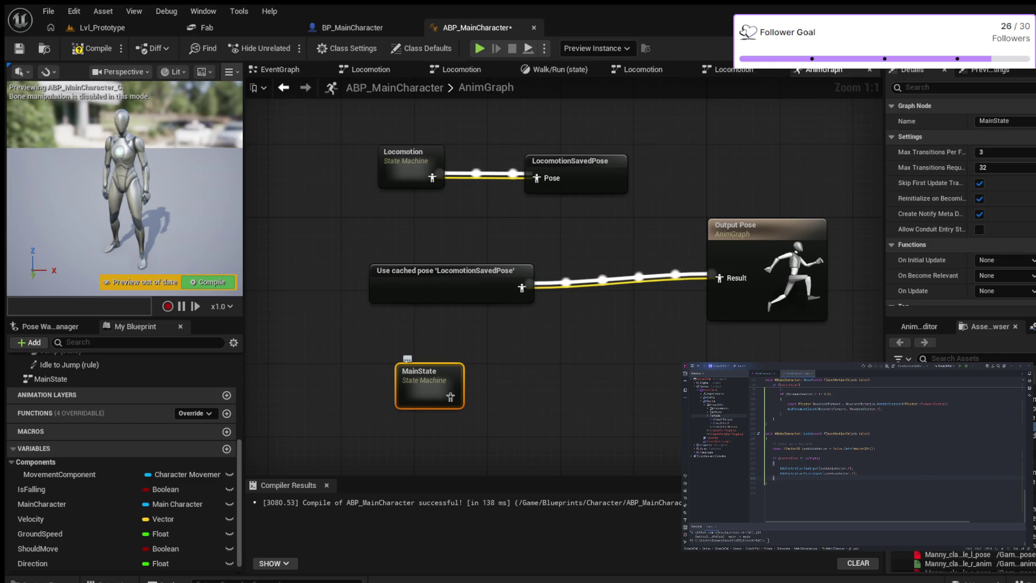
double_click(437, 384)
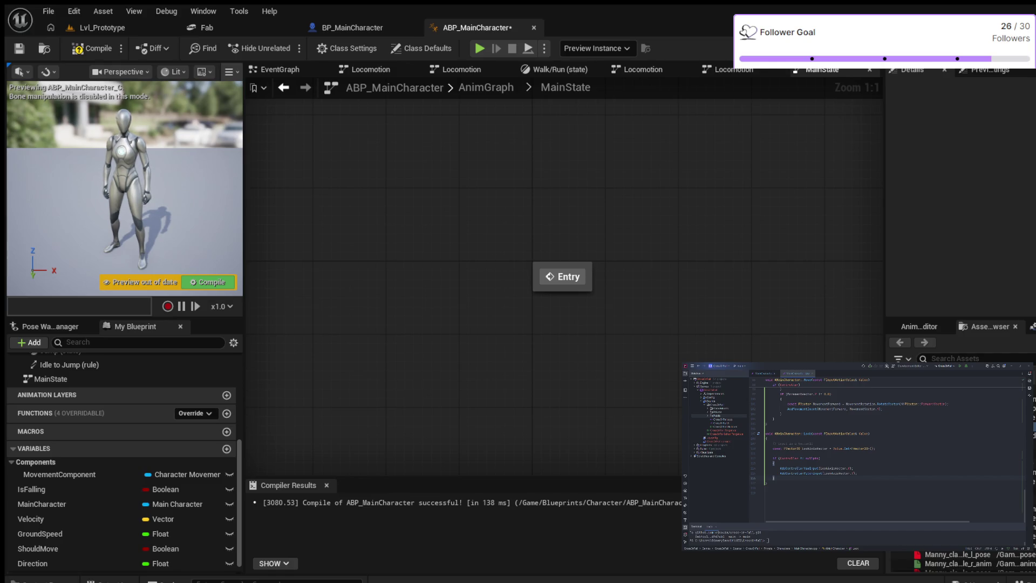
- Add a new state to MainState and open its pose graph
right_click(381, 292)
click(421, 316)
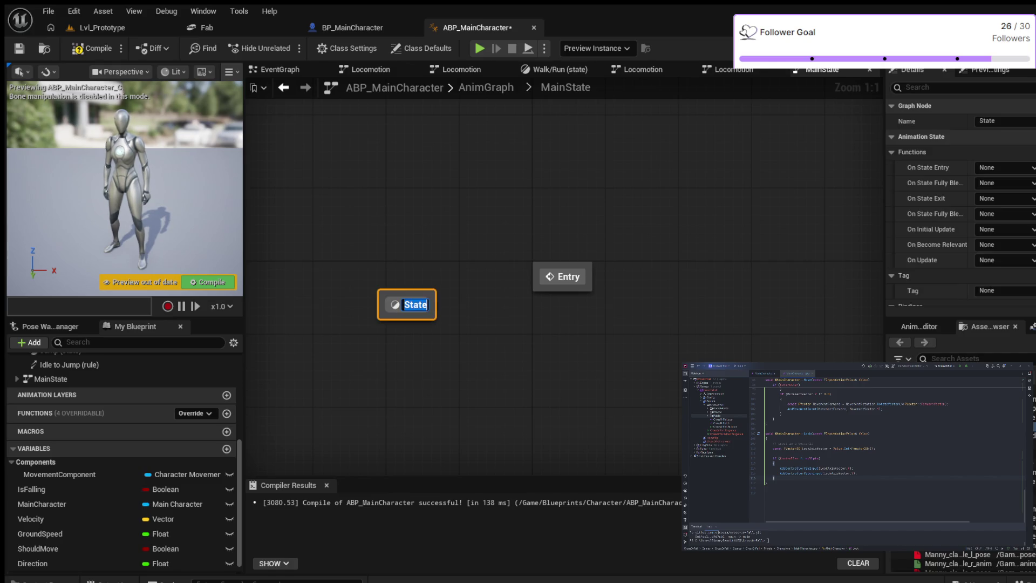
key(Return)
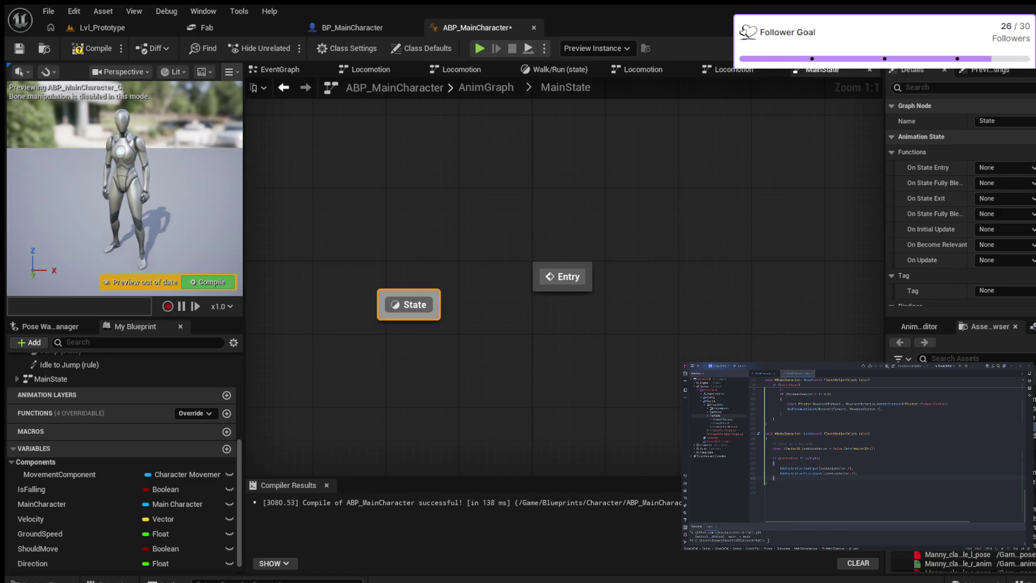
double_click(409, 305)
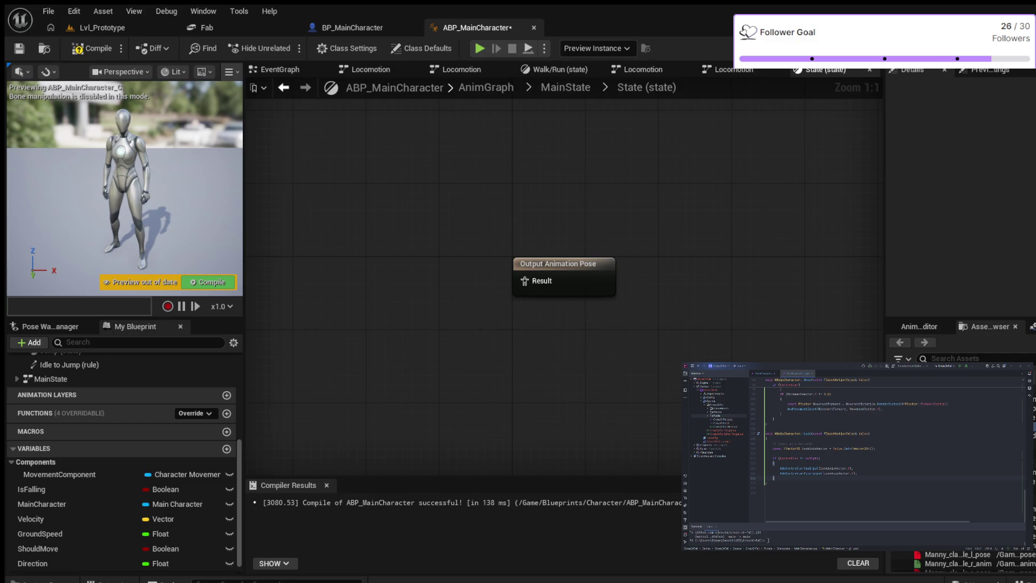
- Output the pasted cached LocomotionSavedPose from the state and return to MainState
key(ctrl+v)
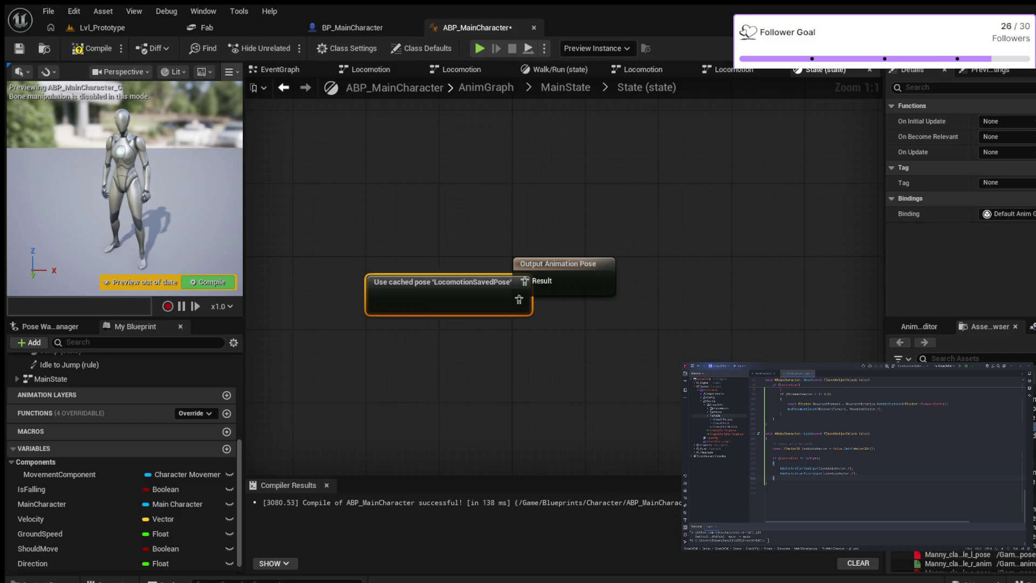
drag(441, 282, 369, 263)
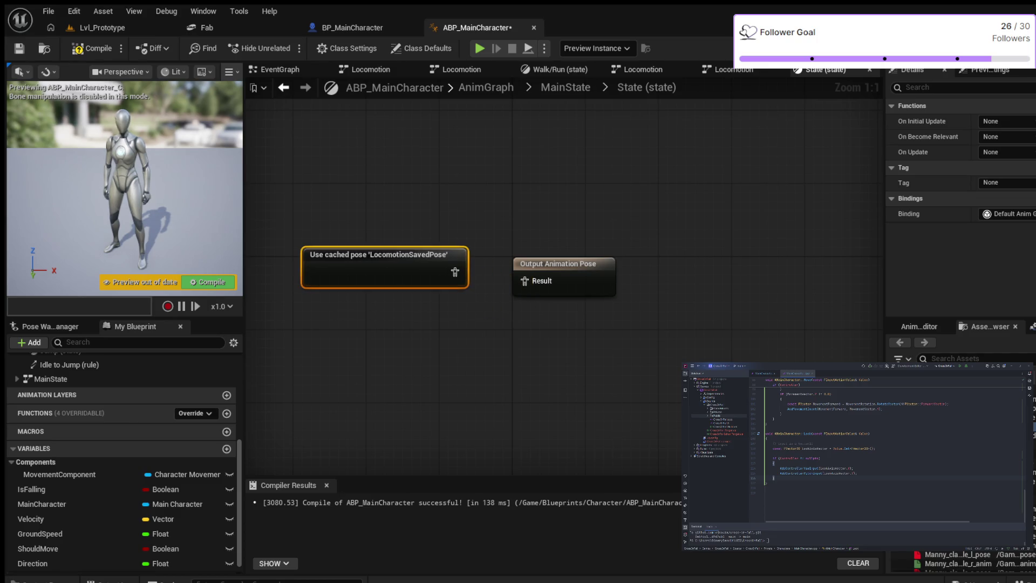
drag(445, 281, 524, 281)
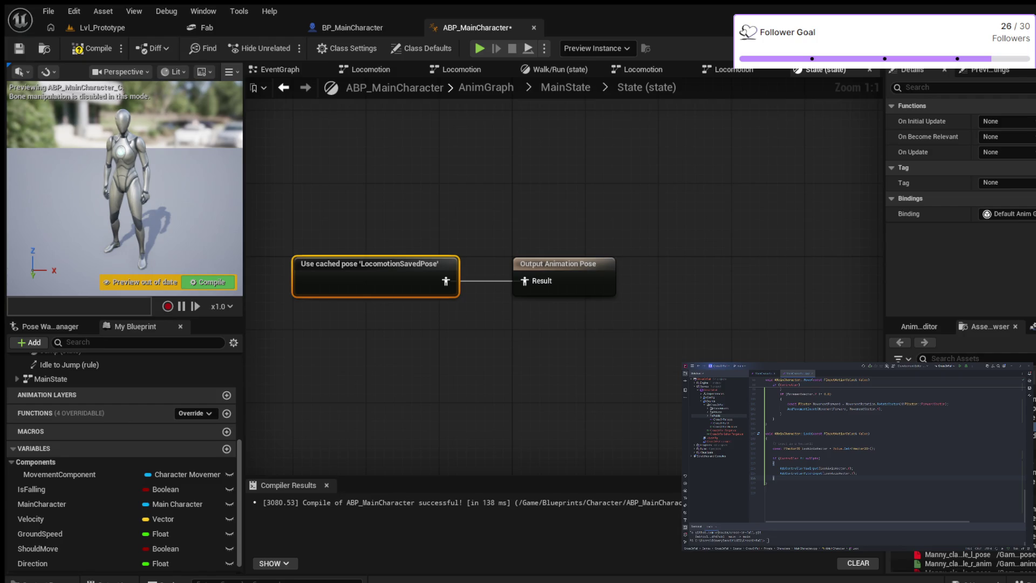
click(566, 86)
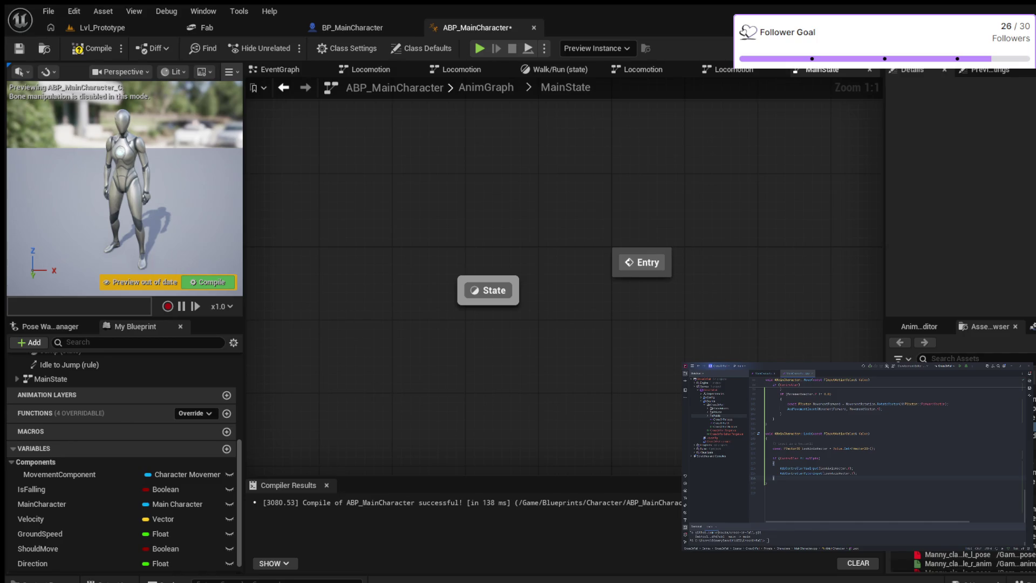
- Rename the new state to Locomotion
click(488, 290)
click(494, 290)
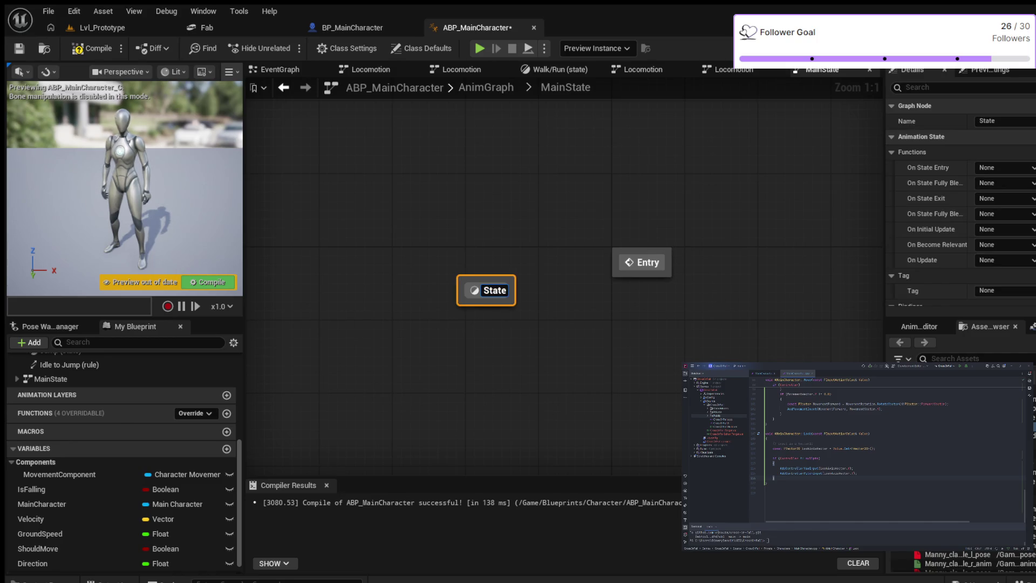
key(BackSpace)
key(BackSpace)
key(BackSpace)
key(BackSpace)
key(BackSpace)
text(Locomotion)
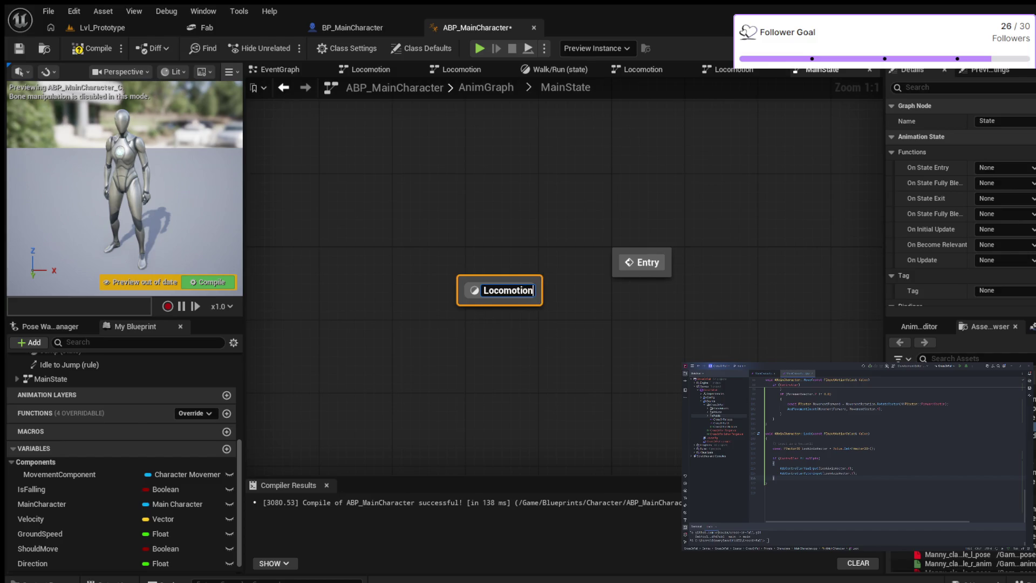
key(Return)
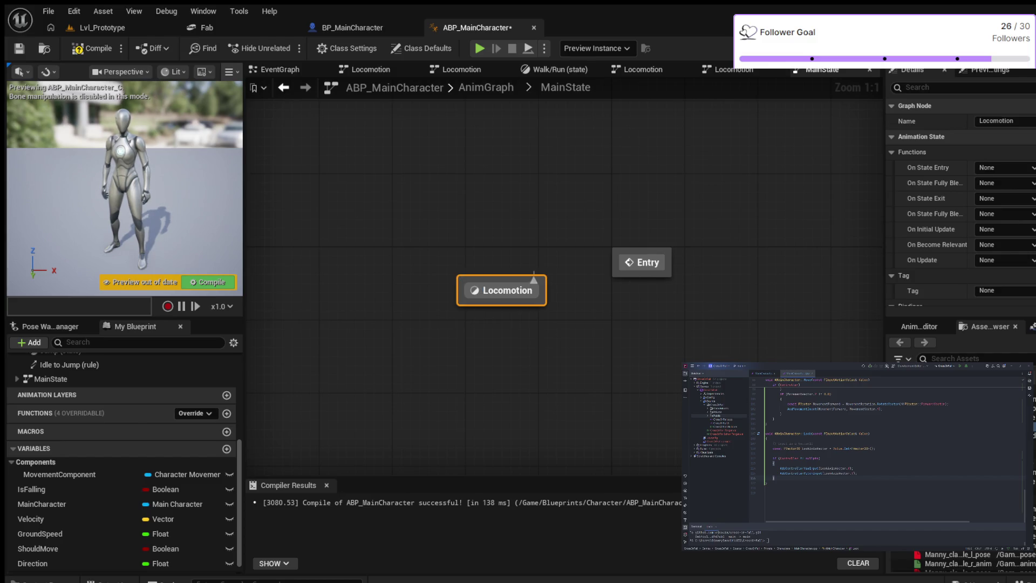
- Reposition Locomotion and undo a wrongly drawn Locomotion-to-Entry transition
mouse_move(546, 279)
mouse_down()
mouse_move(643, 262)
mouse_move(502, 290)
mouse_up()
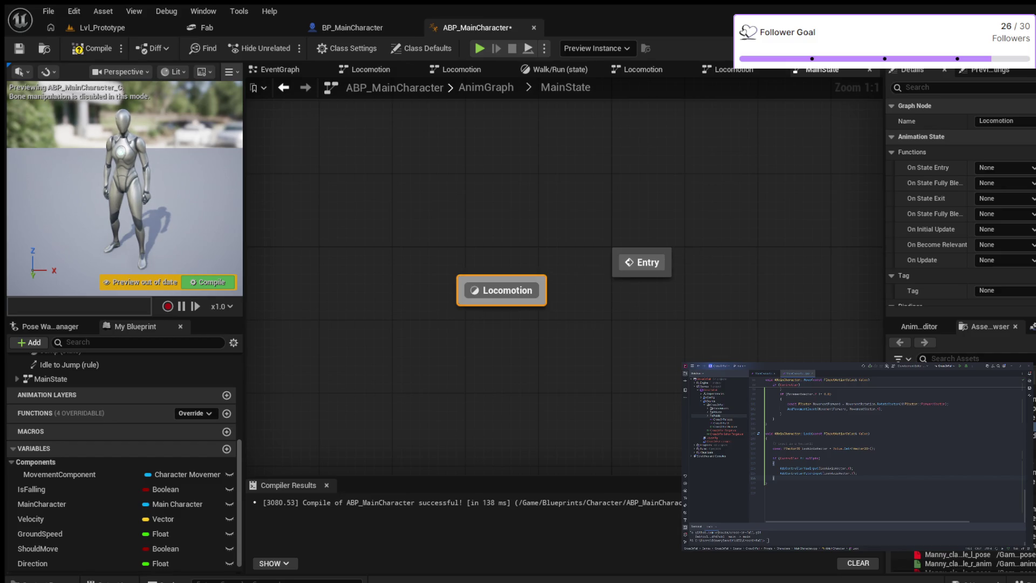
click(447, 271)
drag(567, 364, 540, 354)
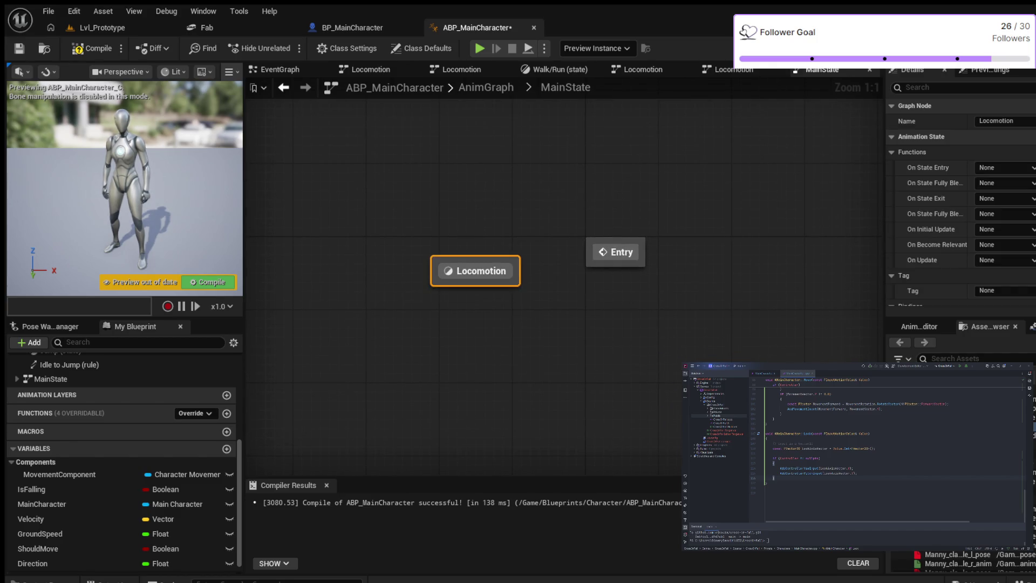
drag(478, 281, 468, 261)
drag(466, 262, 475, 253)
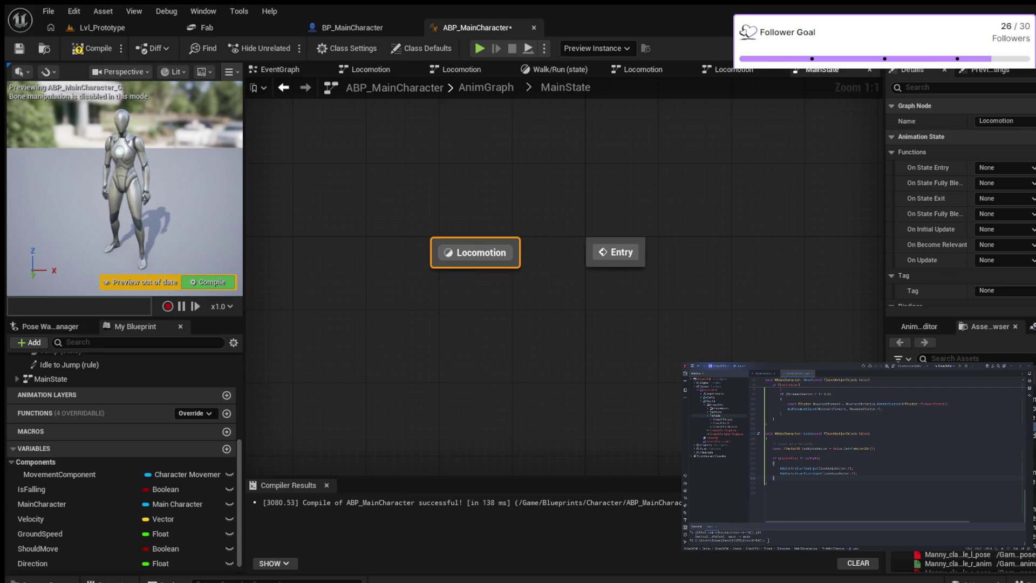
drag(519, 252, 593, 251)
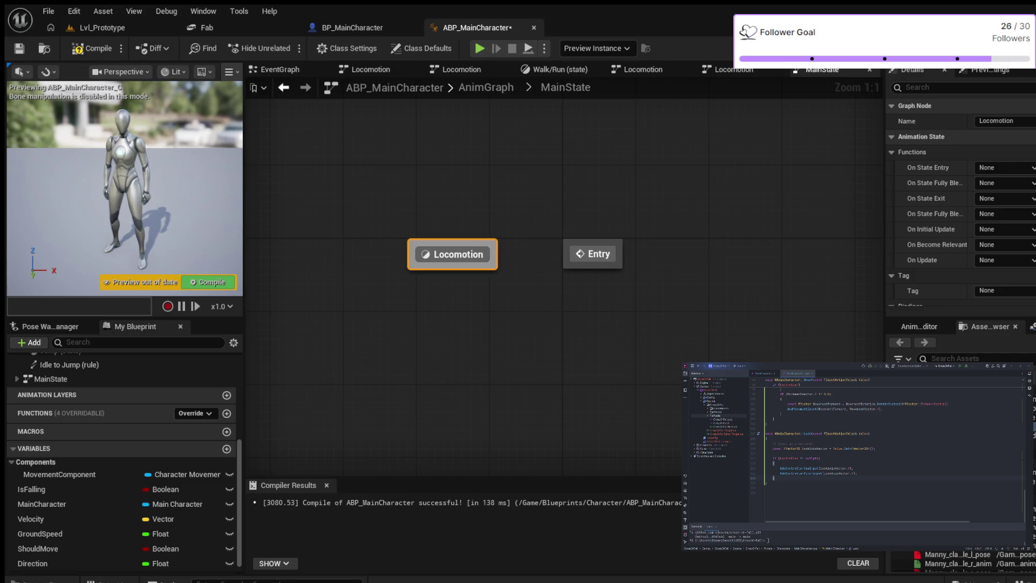
drag(495, 252, 593, 253)
key(ctrl+z)
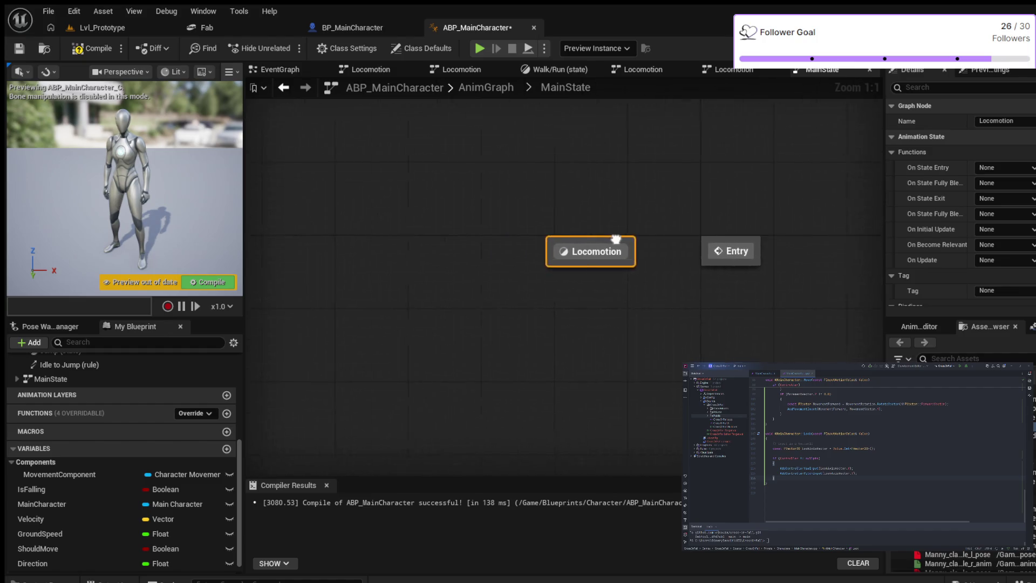
- Place Locomotion right of Entry, wire Entry into it, and return to the AnimGraph
drag(599, 243, 561, 255)
drag(452, 253, 495, 230)
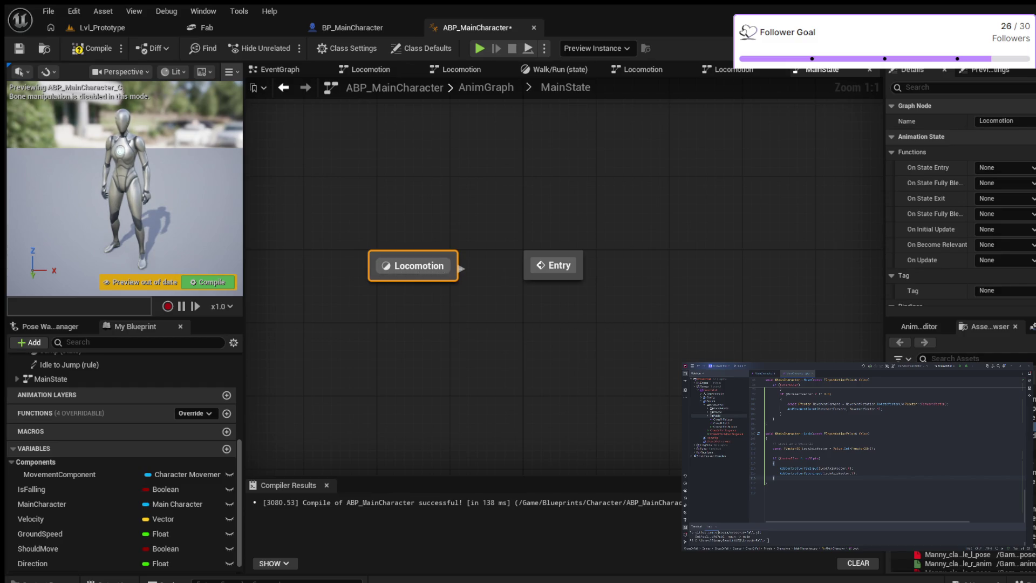
drag(408, 266, 701, 266)
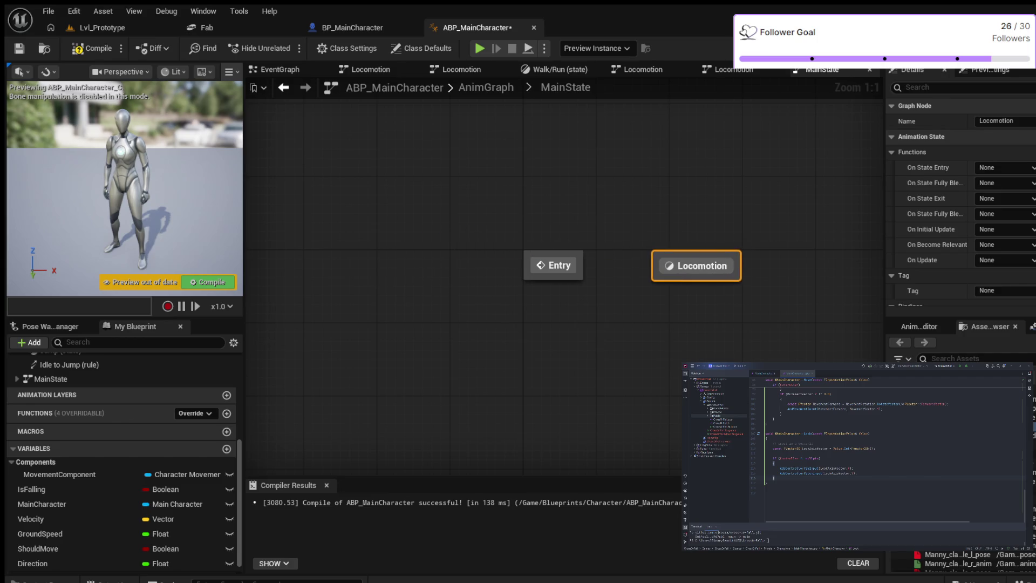
drag(581, 266, 704, 266)
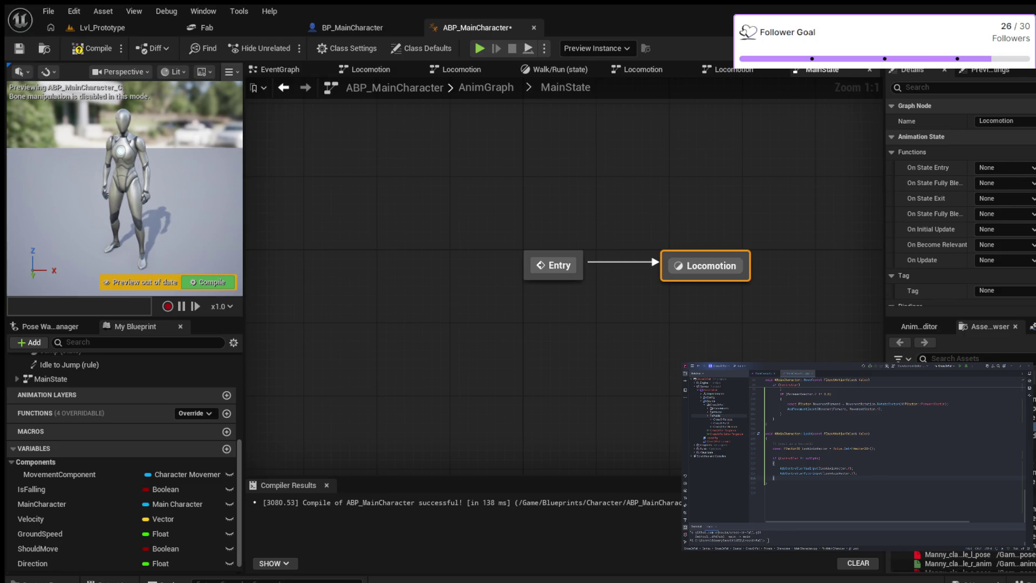
click(486, 88)
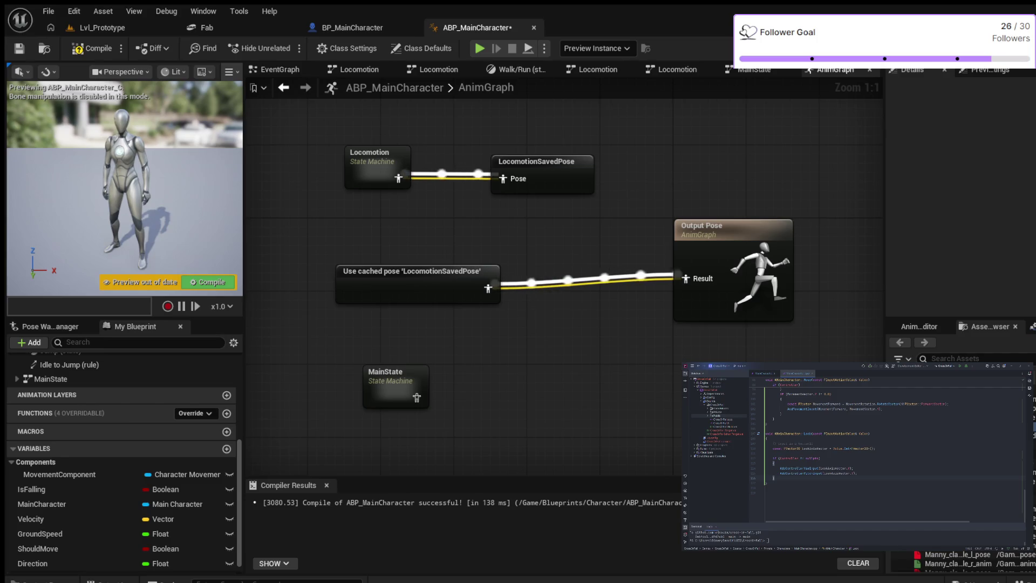
- Reopen the MainState state machine graph
double_click(392, 385)
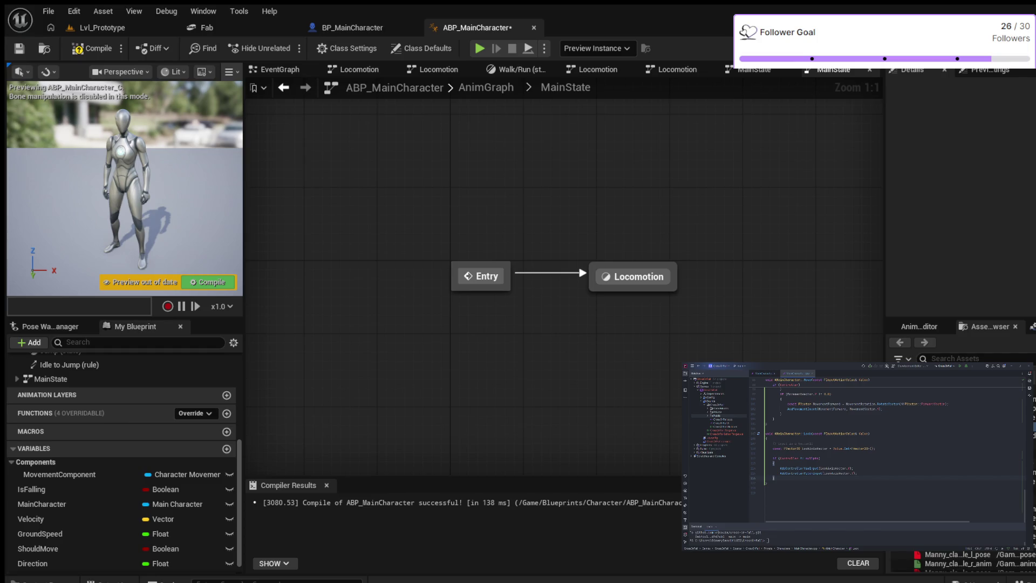
drag(445, 197, 373, 269)
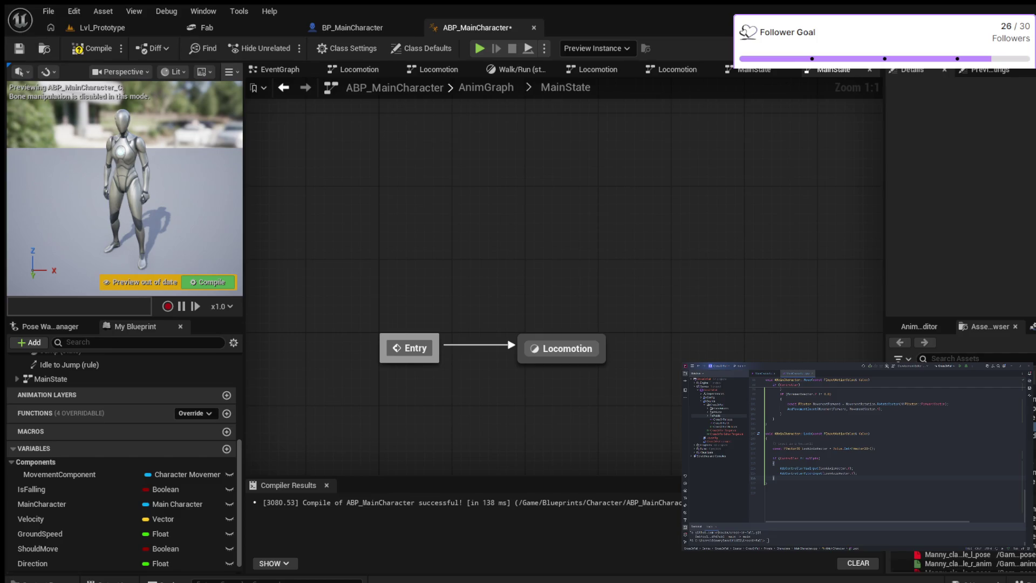
- Move Entry below Locomotion and start adding a second state to MainState
drag(410, 348, 500, 449)
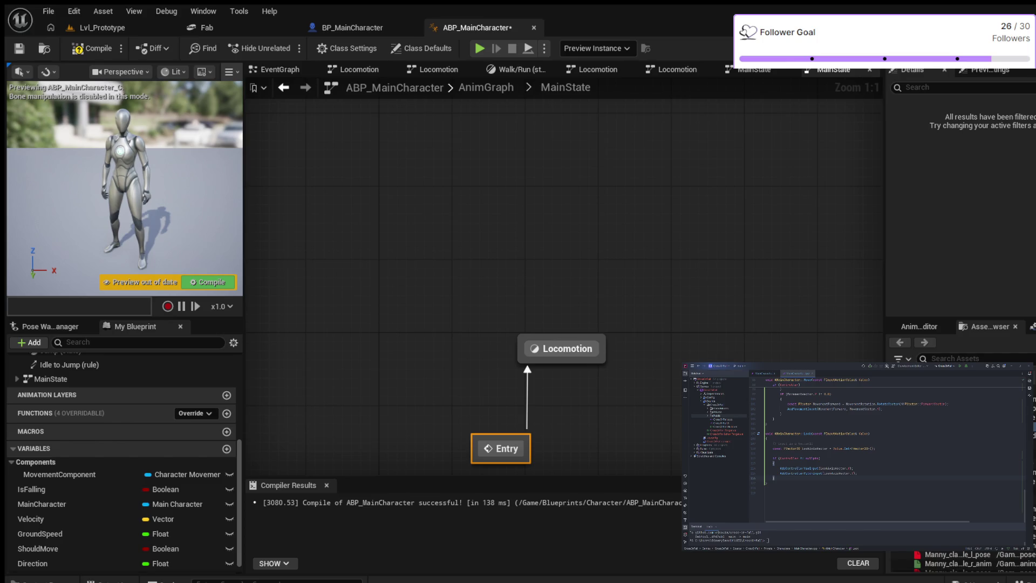
right_click(728, 312)
click(777, 340)
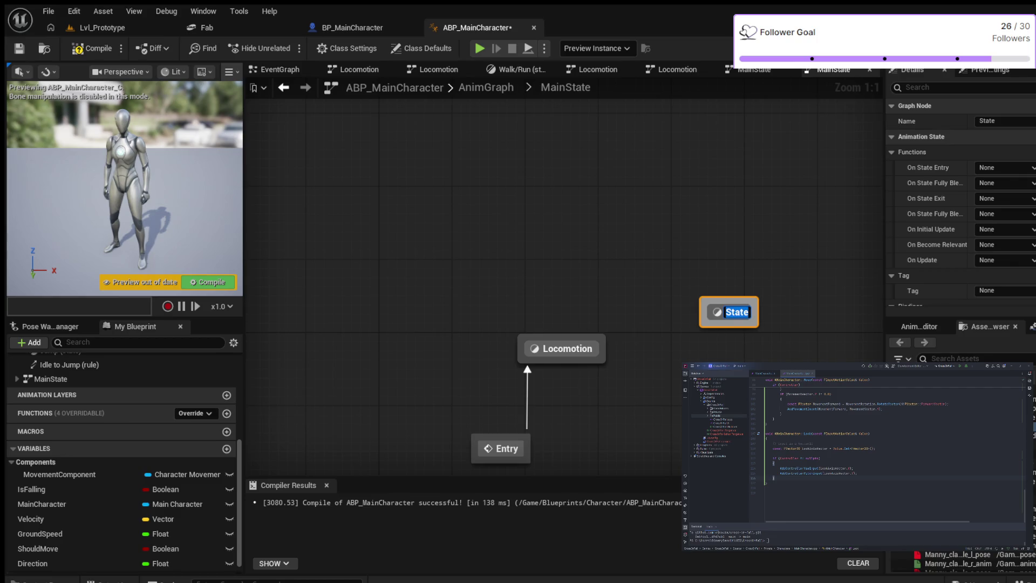
text(Land)
- Name the state Land and have it output the MM_Land animation
key(Return)
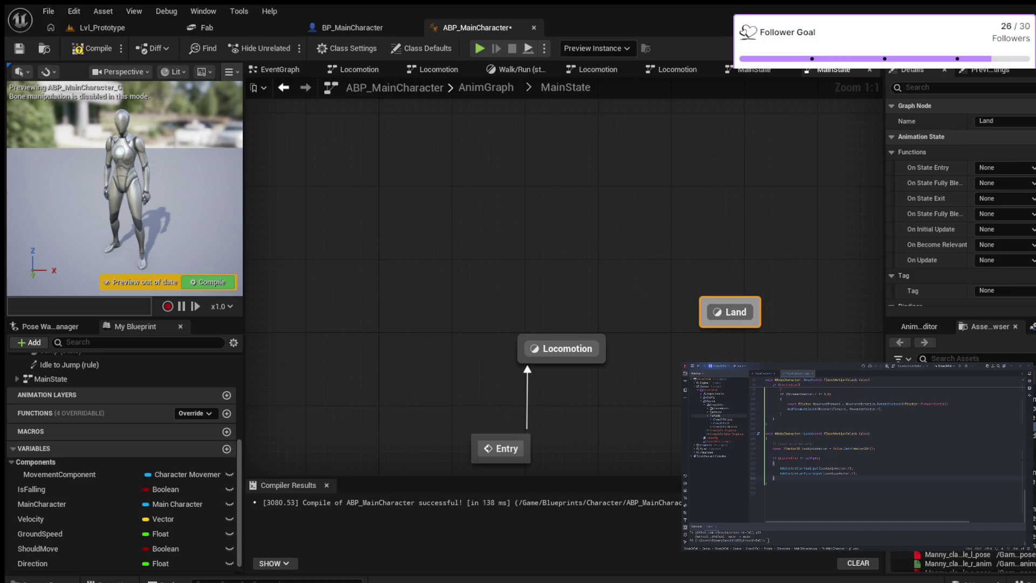
double_click(730, 312)
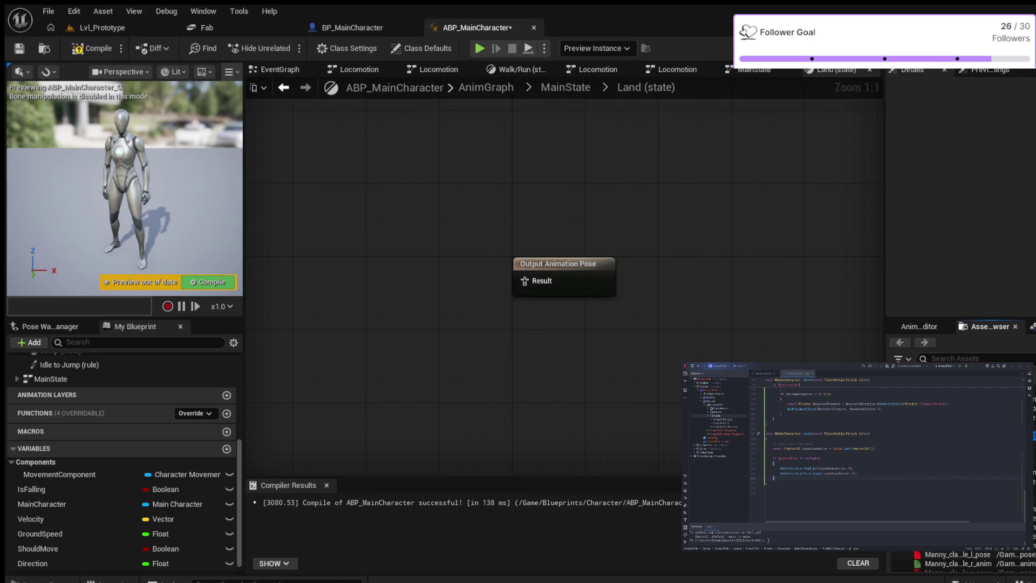
drag(955, 567, 323, 251)
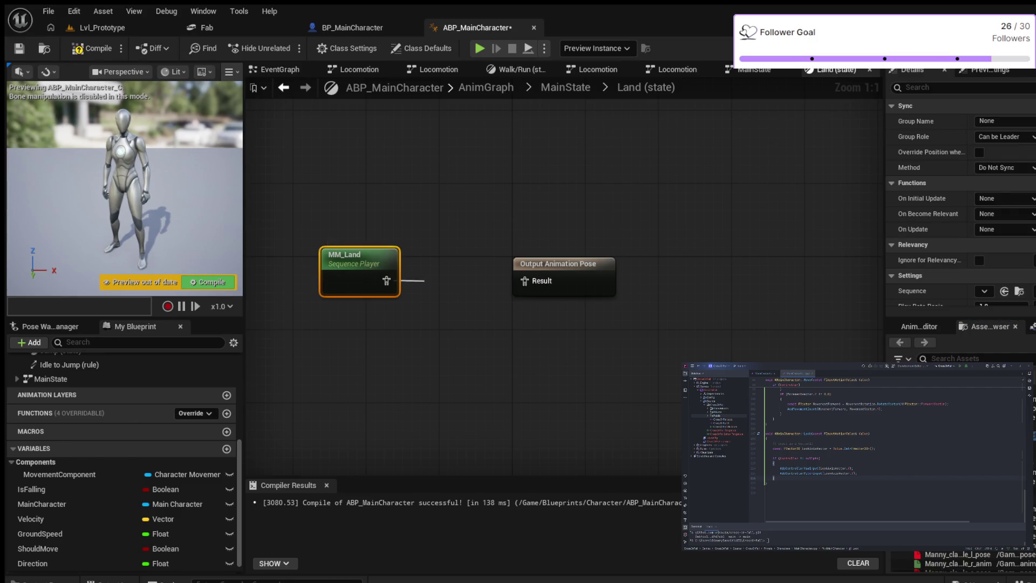
drag(424, 281, 524, 280)
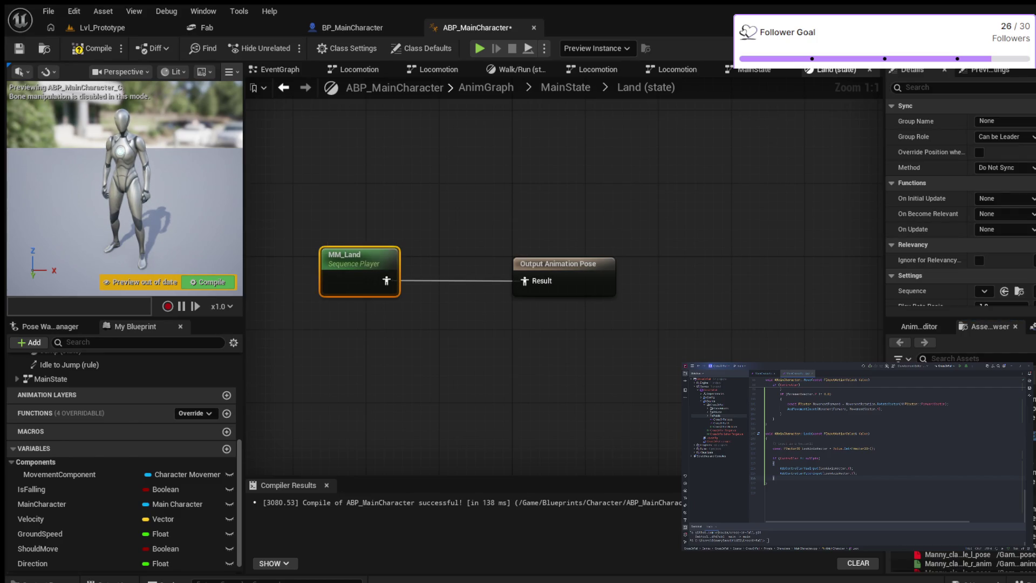
- Compile the blueprint and place Land beside Locomotion in MainState
click(93, 48)
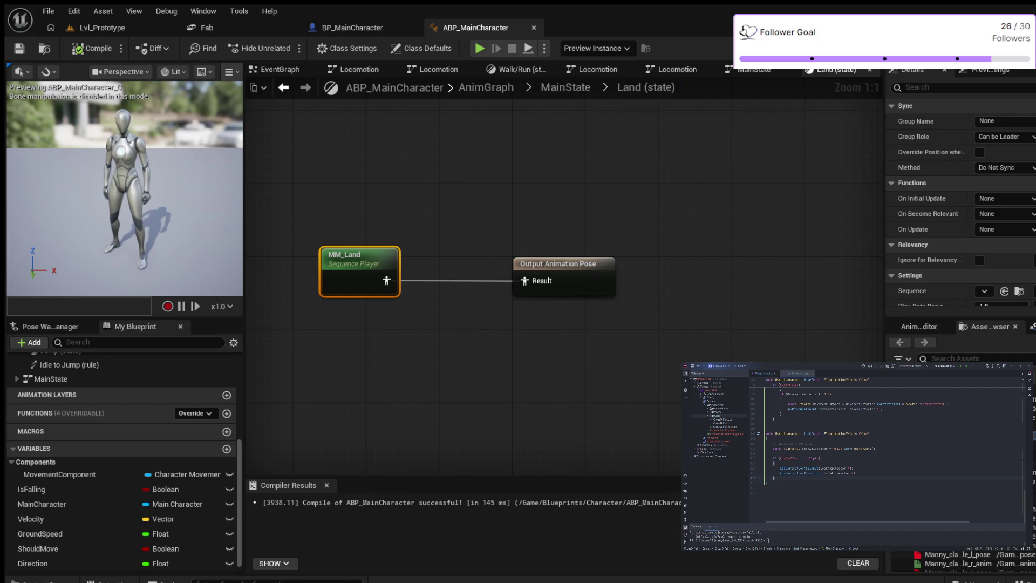
click(565, 87)
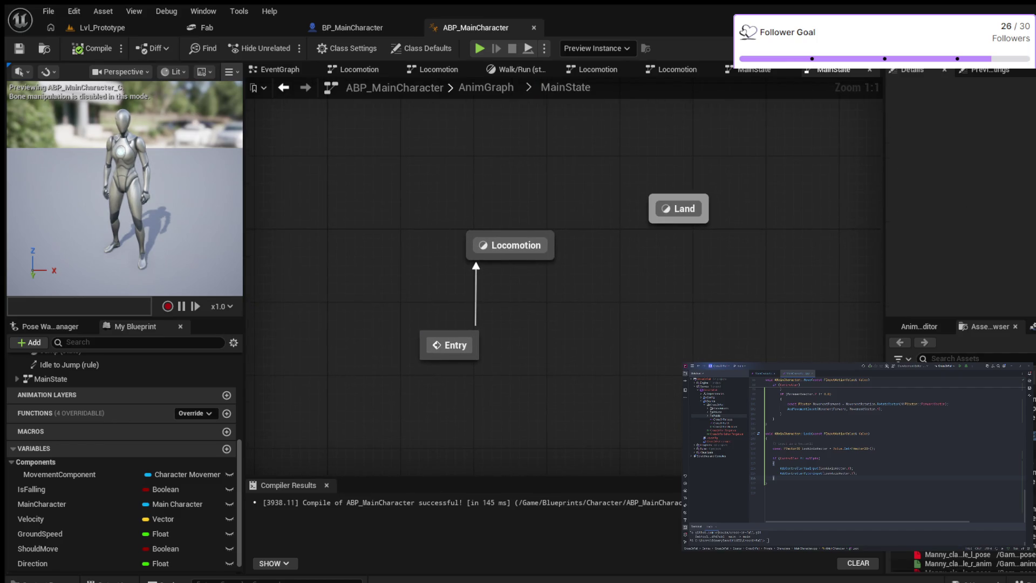
drag(684, 208, 629, 245)
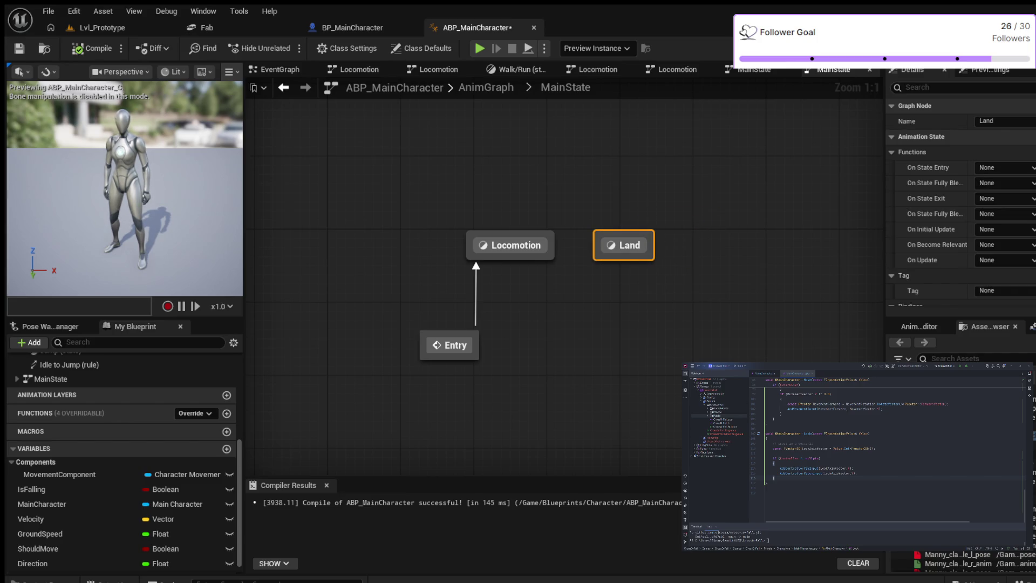
- Create a Land-to-Locomotion transition and open its rule
drag(597, 246, 510, 245)
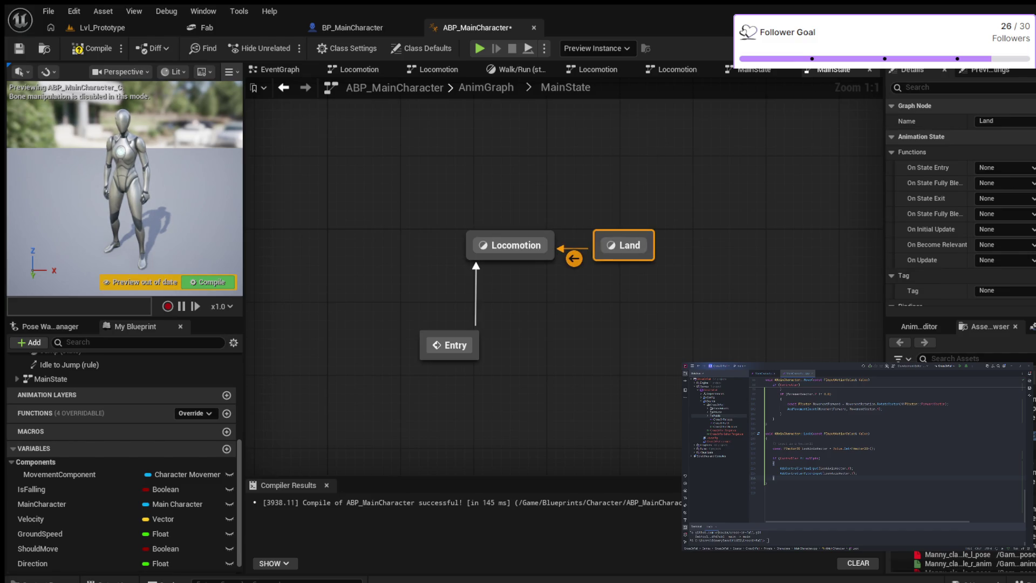
click(573, 258)
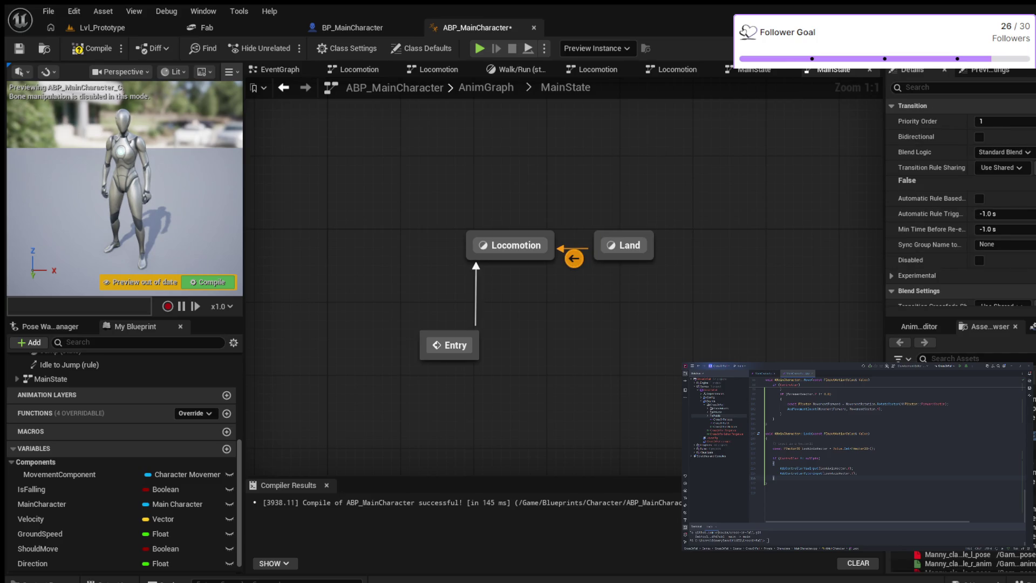
double_click(574, 258)
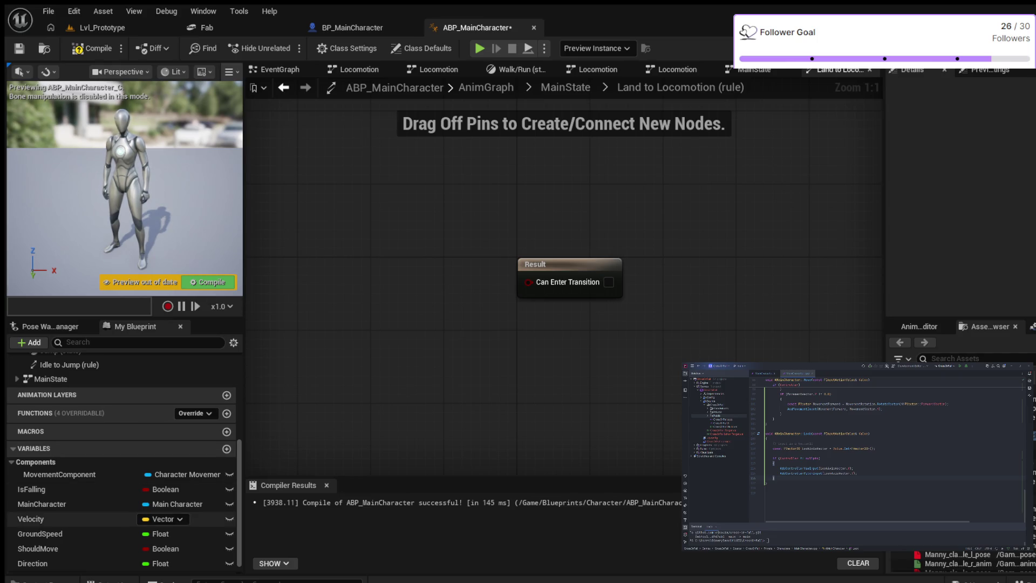
- Drive the rule's Can Enter Transition with ShouldMove, compile, and return to MainState
click(81, 548)
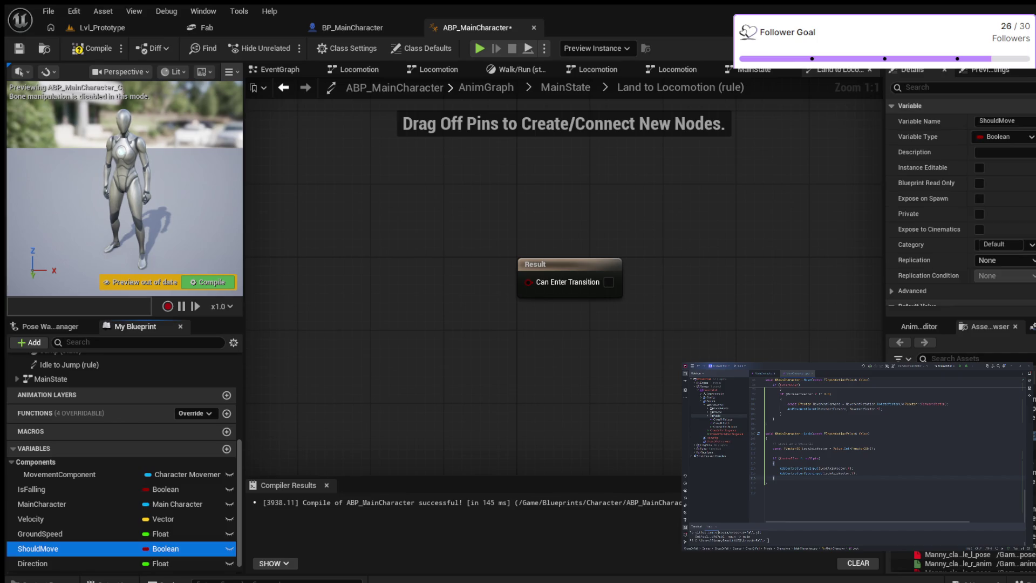
mouse_move(49, 548)
mouse_down()
mouse_move(353, 259)
mouse_move(527, 282)
mouse_up()
key(F7)
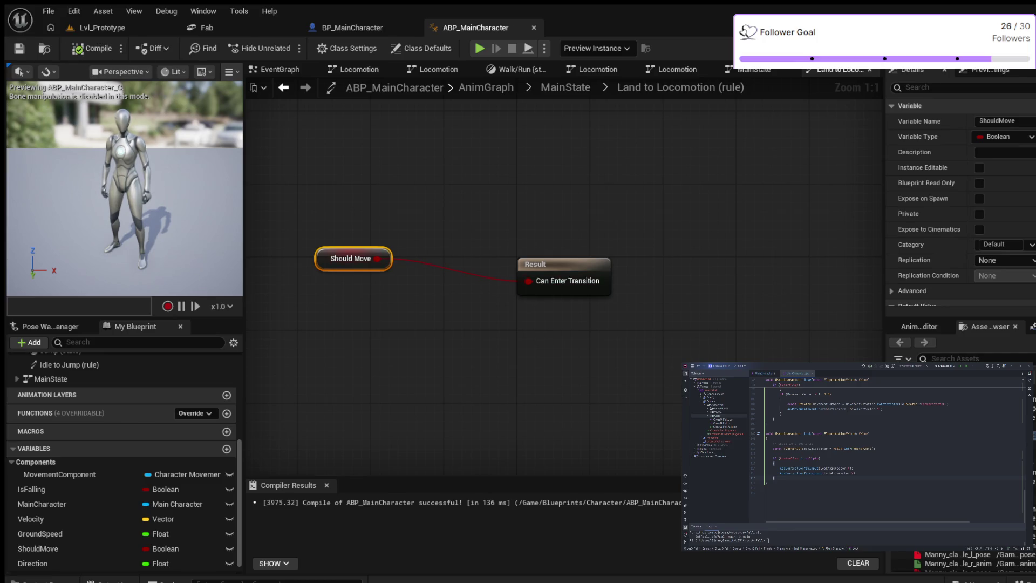
drag(445, 275, 482, 306)
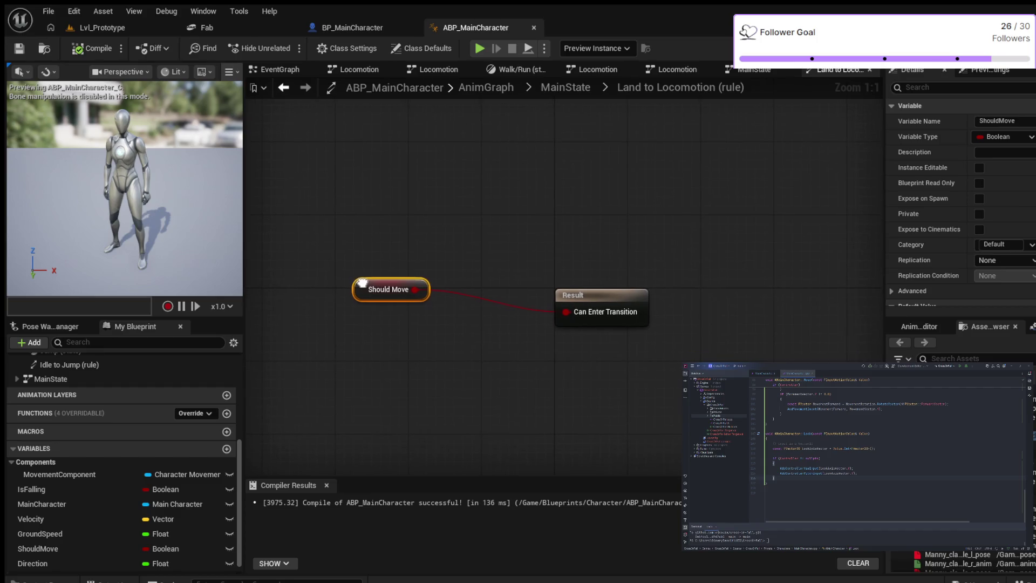
drag(389, 289, 436, 307)
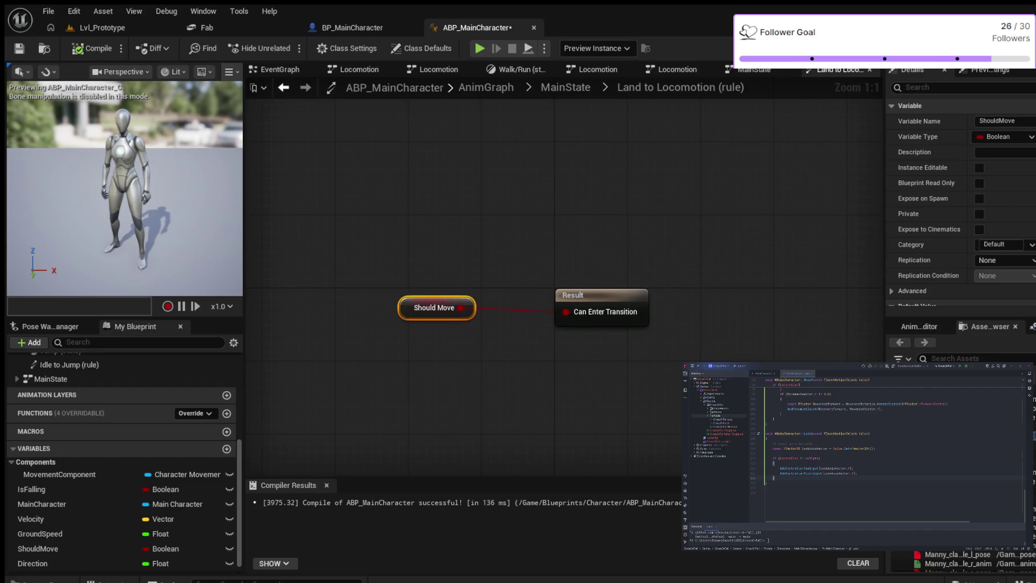
click(564, 87)
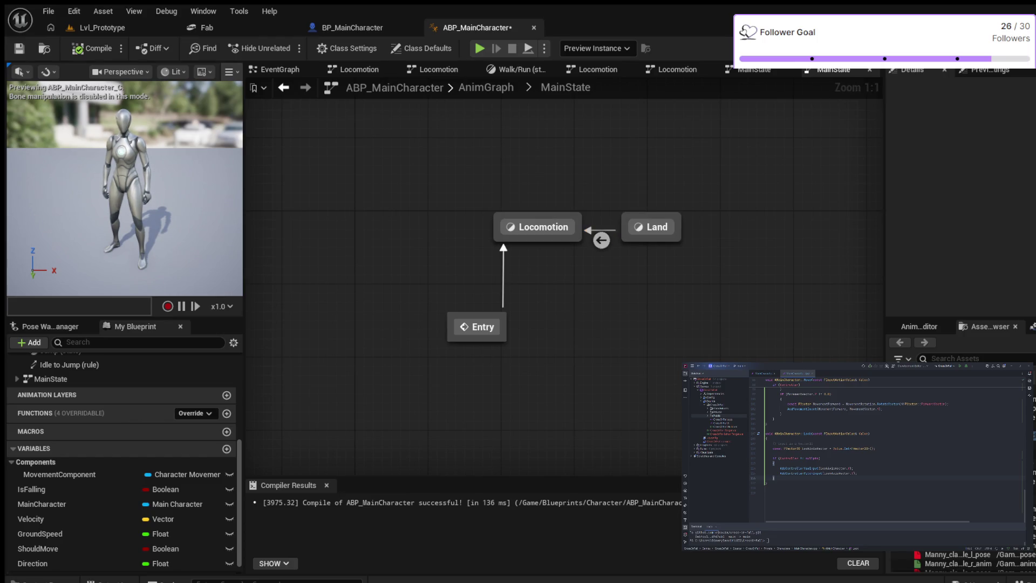
- Make room in MainState and add a state alias named ToLand
drag(652, 227, 688, 227)
drag(683, 283, 475, 342)
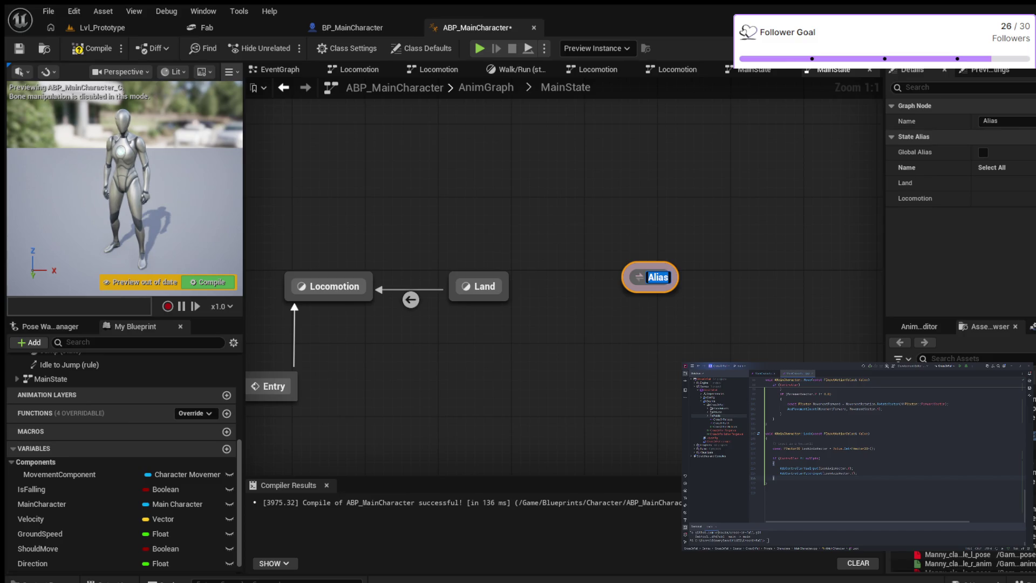
text(To)
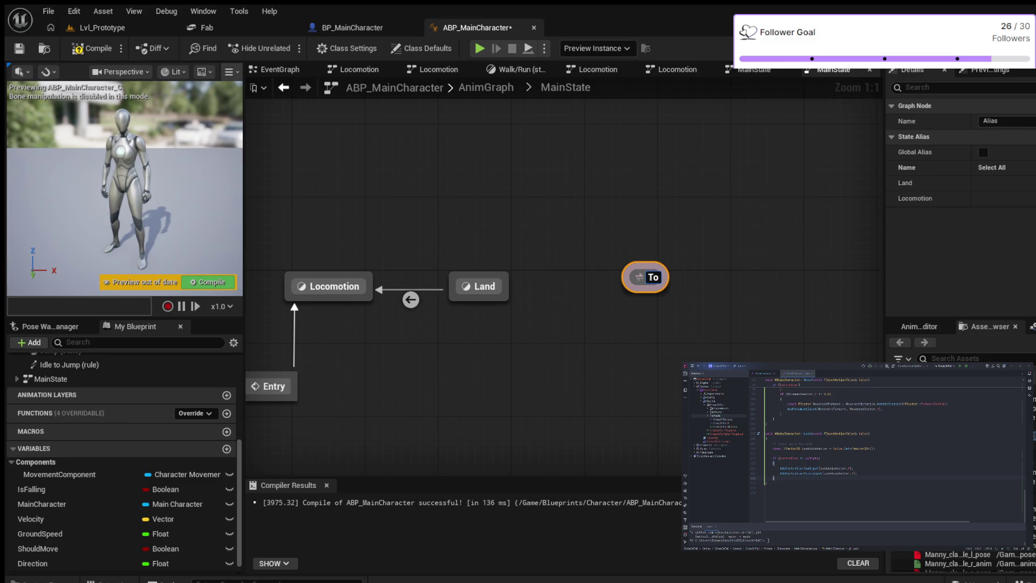
text(Land)
key(Return)
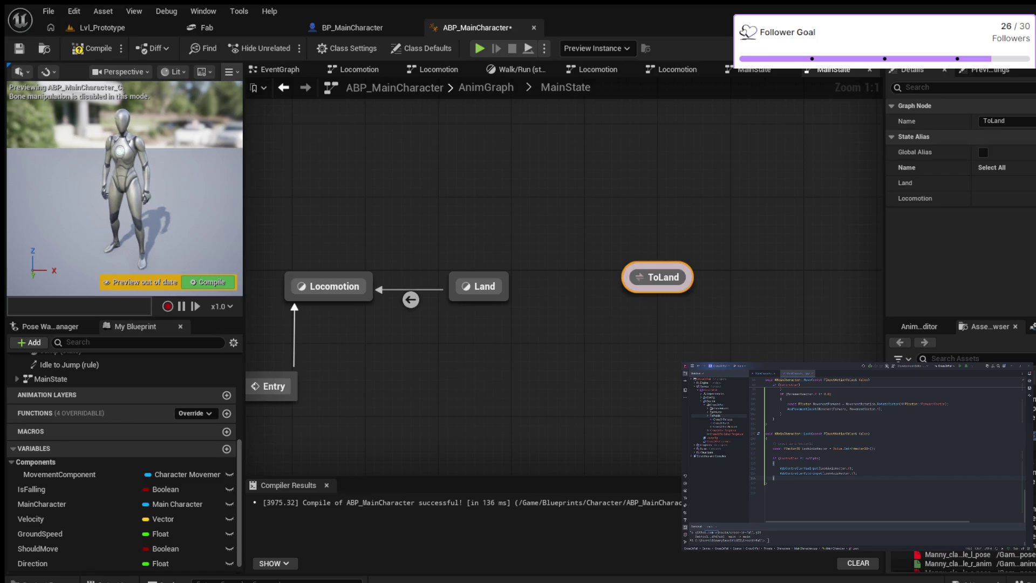
drag(546, 184, 600, 251)
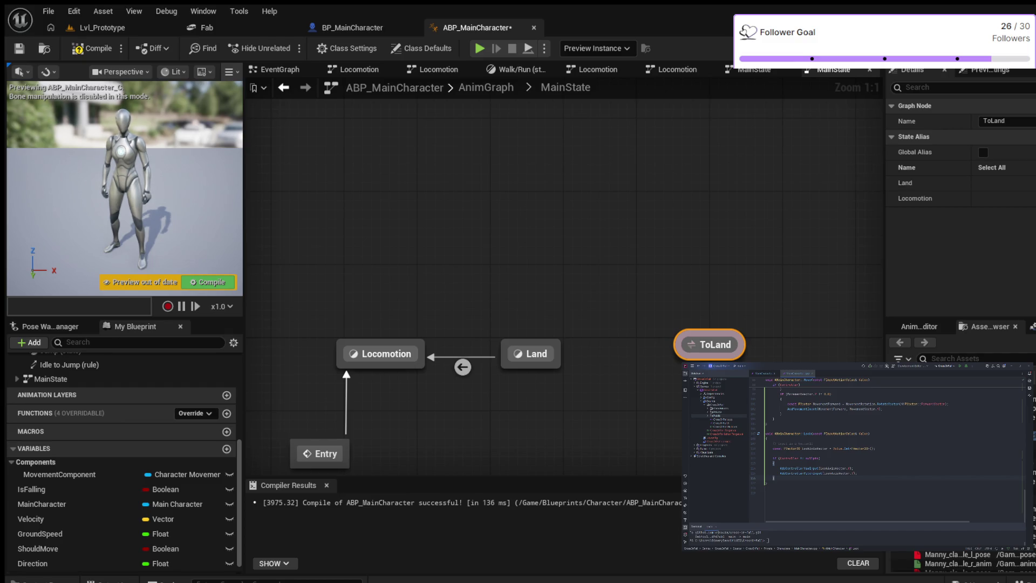
drag(566, 243, 565, 243)
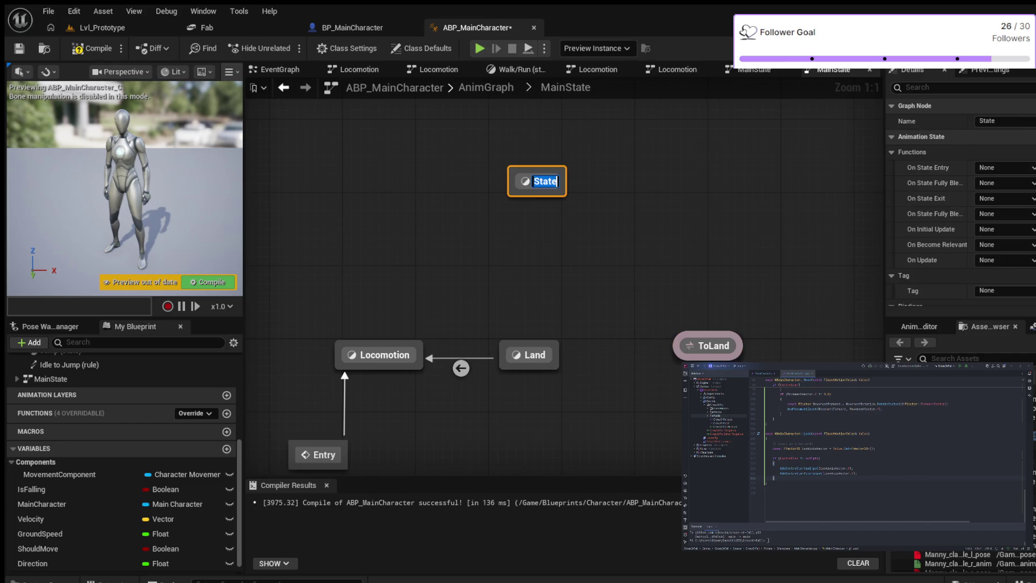
text(Jump)
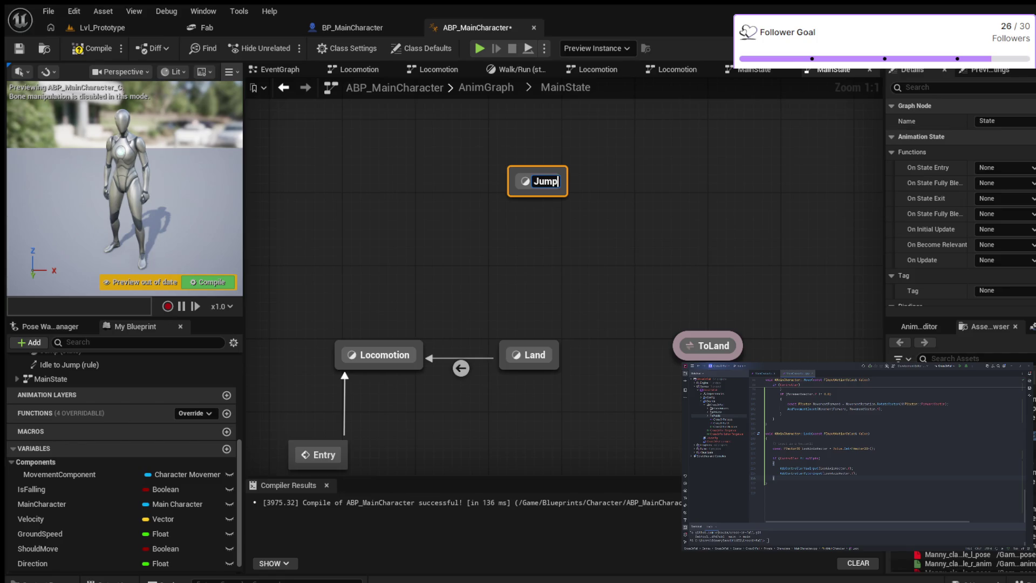
- Add a Jump state that outputs the MM_Jump animation
key(Return)
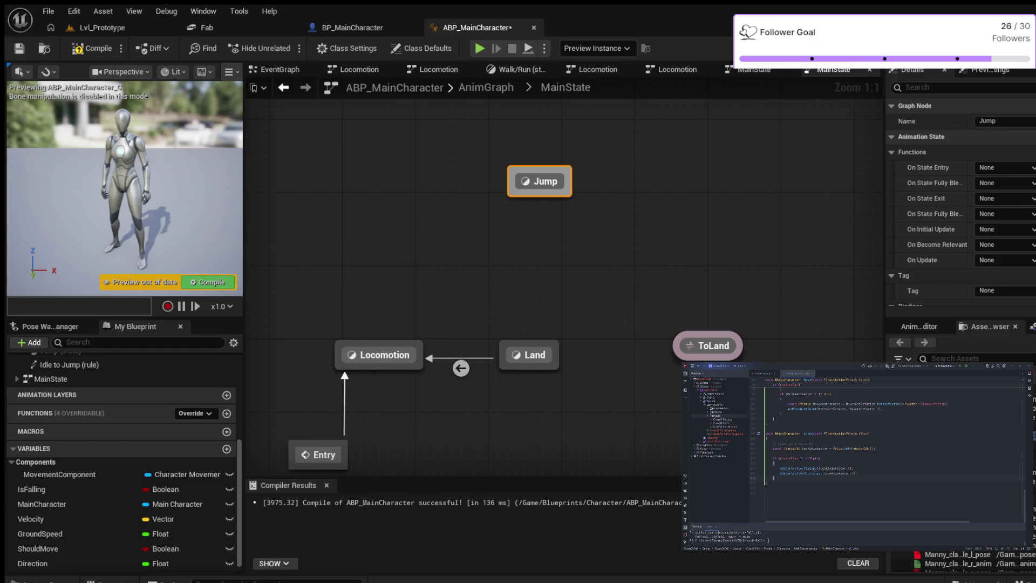
double_click(540, 181)
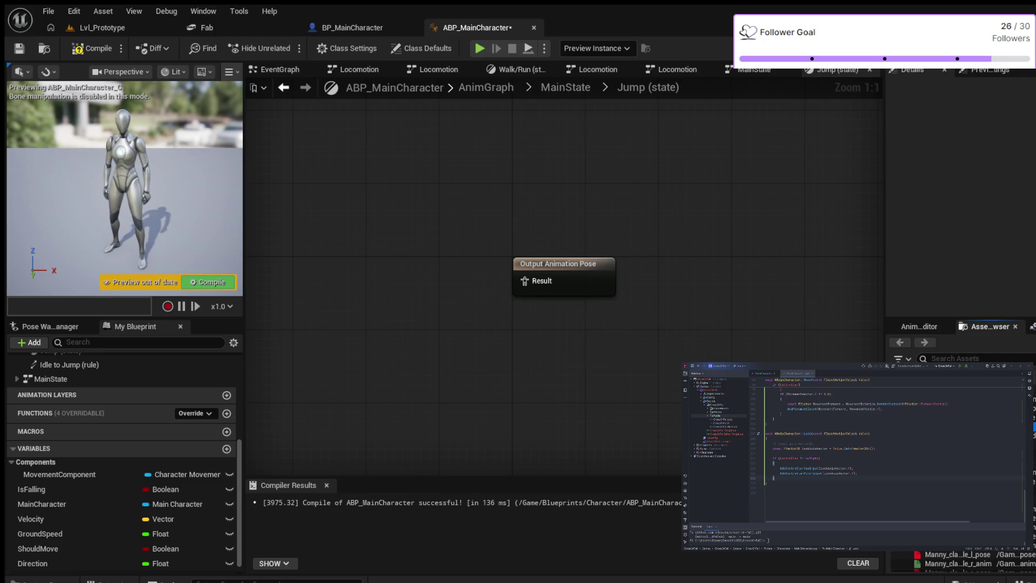
drag(931, 485, 332, 251)
drag(396, 281, 524, 281)
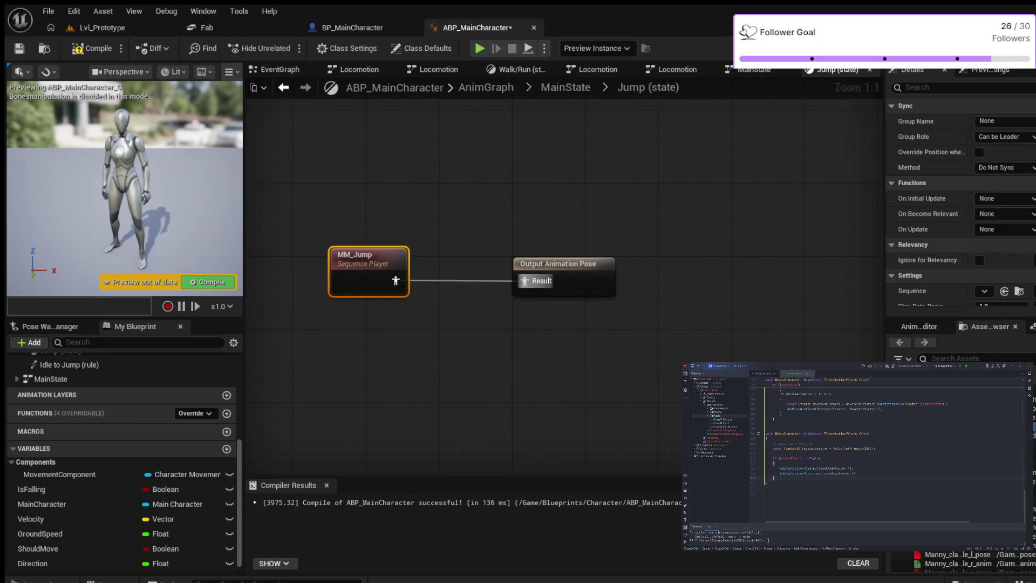
drag(342, 243, 351, 242)
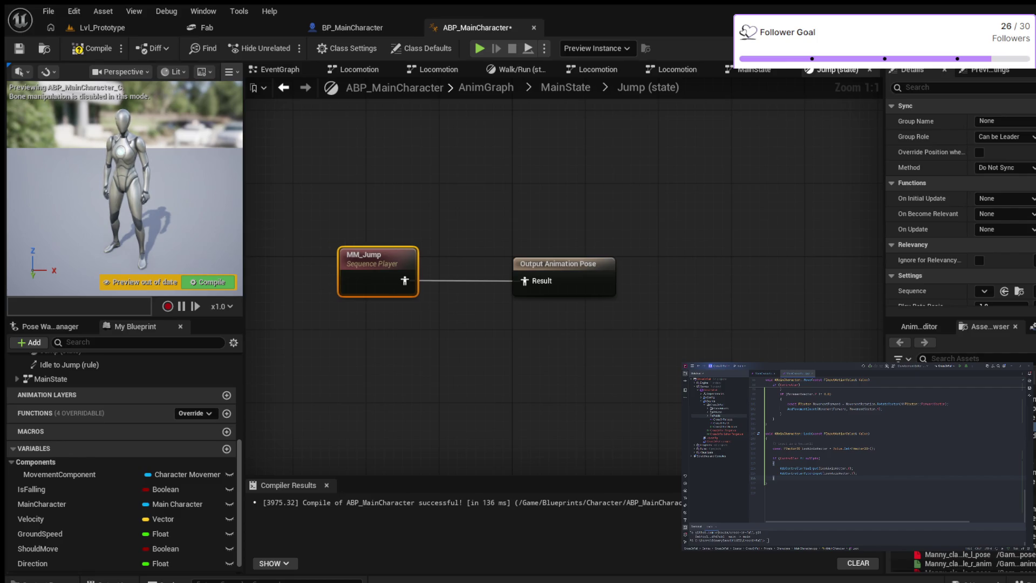
- Compile, return to MainState, and start adding another state
click(93, 49)
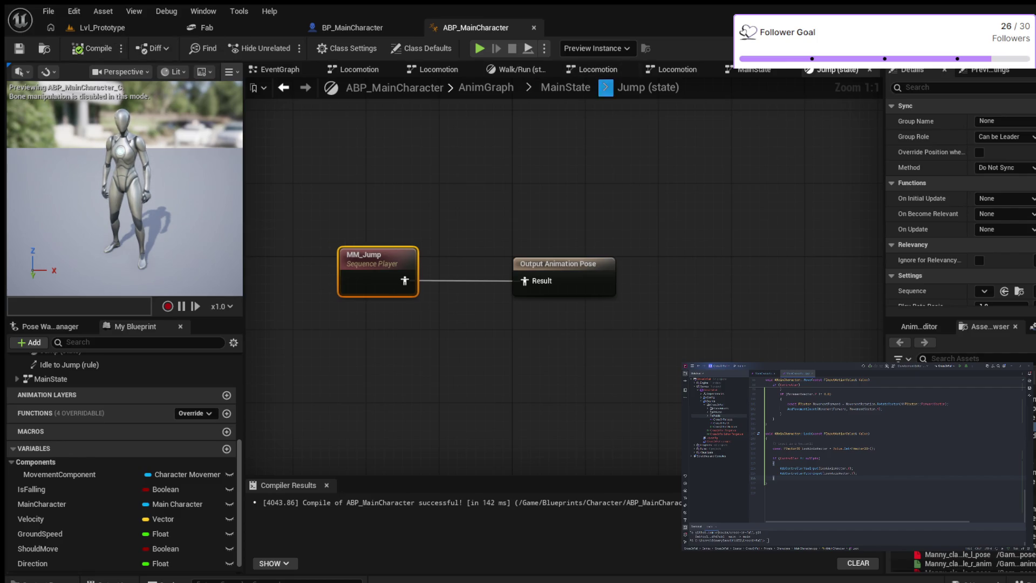
click(566, 87)
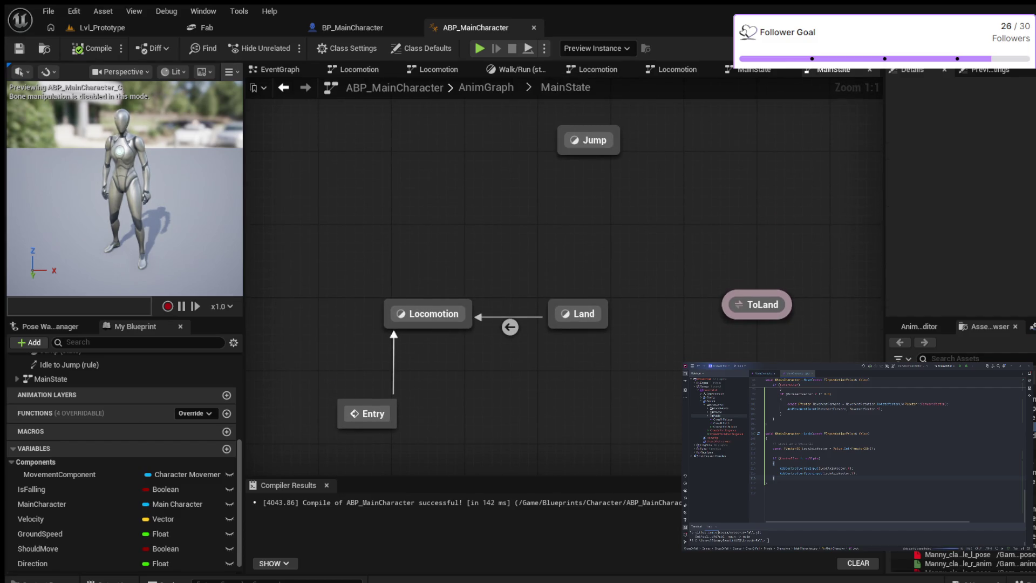
right_click(486, 181)
click(526, 203)
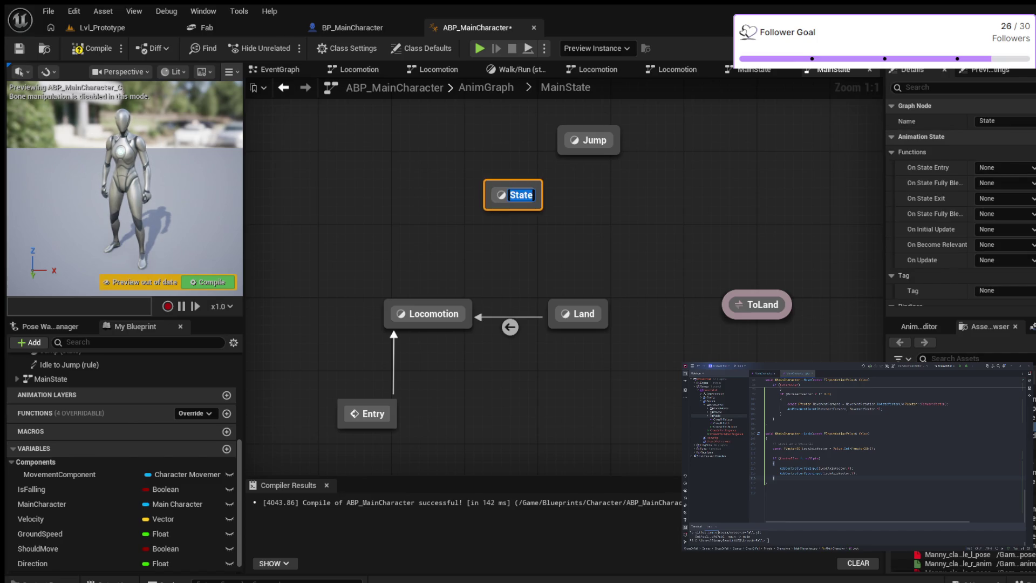
text(FallLoop)
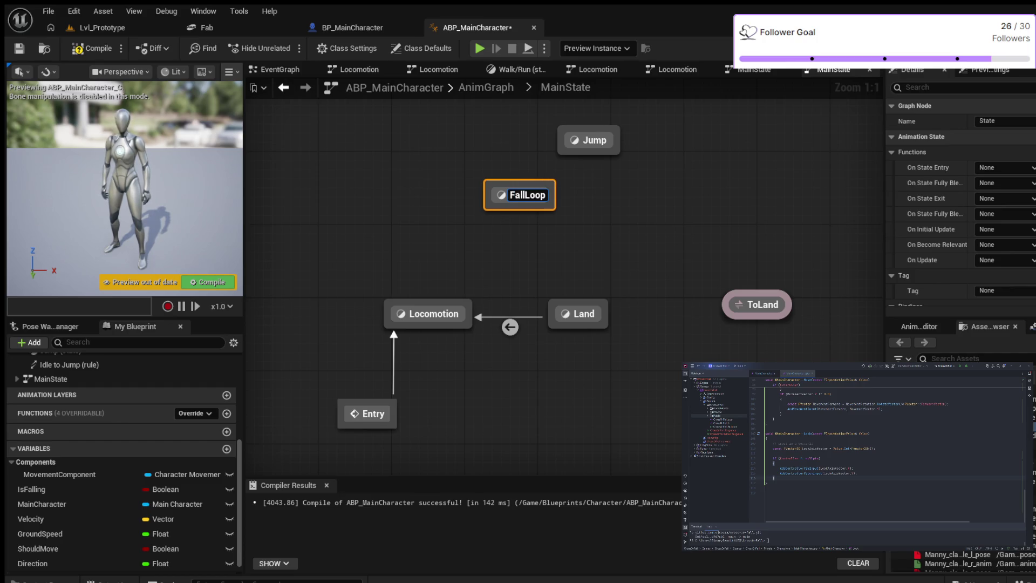
- Name the new state FallLoop, position it up-left of Jump and enter its graph
key(Return)
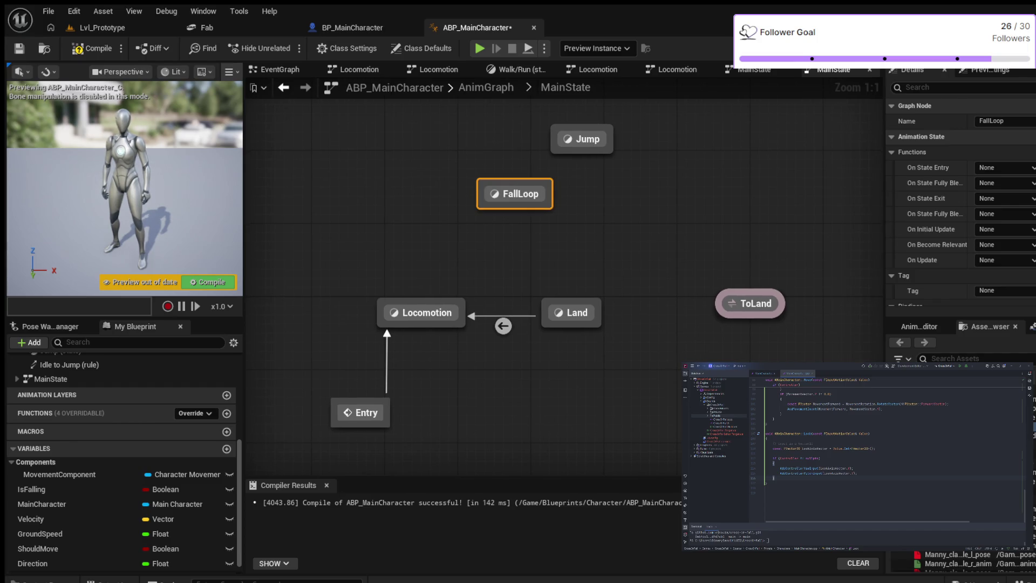
drag(520, 193, 475, 176)
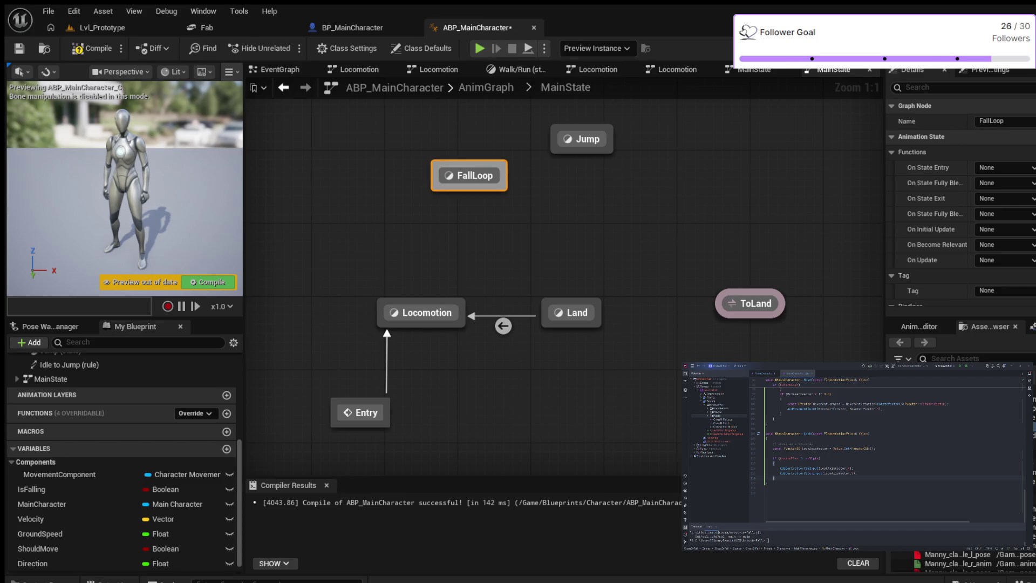
double_click(469, 175)
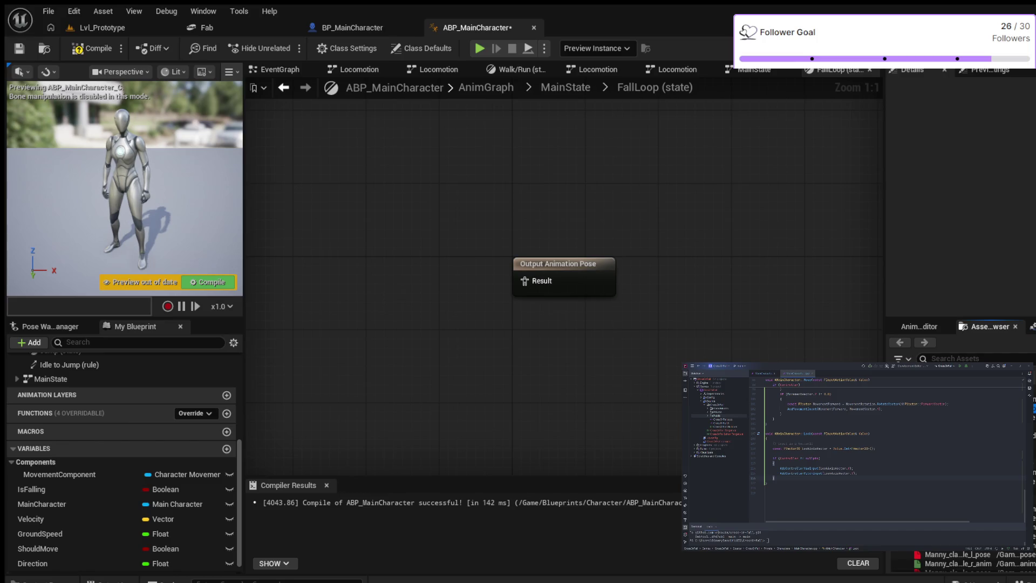
- Play MM_Fall_Loop into FallLoop's output pose, compile, and return to MainState
drag(956, 559, 339, 255)
drag(395, 280, 525, 281)
click(93, 48)
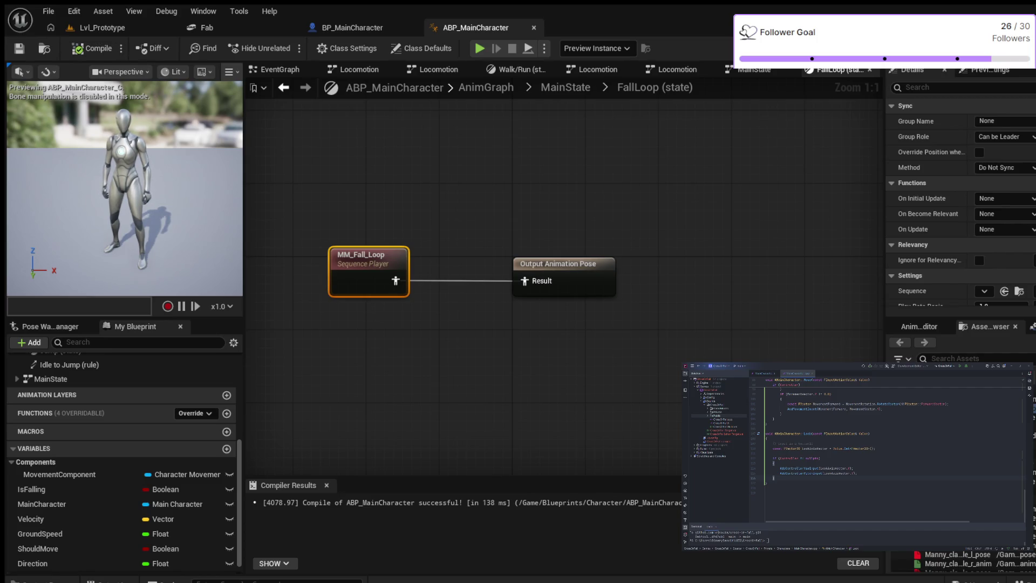
click(565, 87)
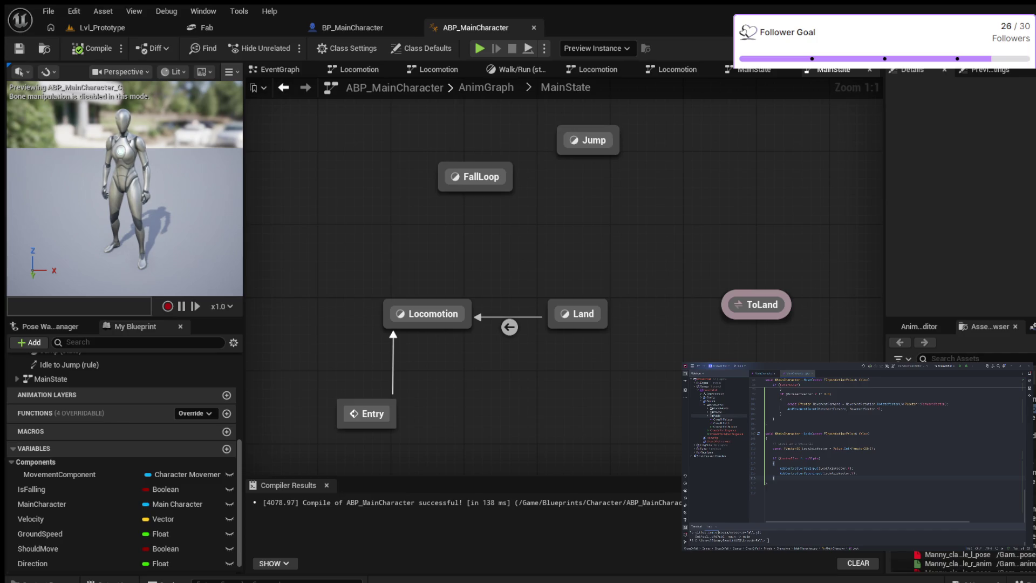
- Create a transition from Jump to FallLoop and select it to review its rule
drag(559, 150, 486, 176)
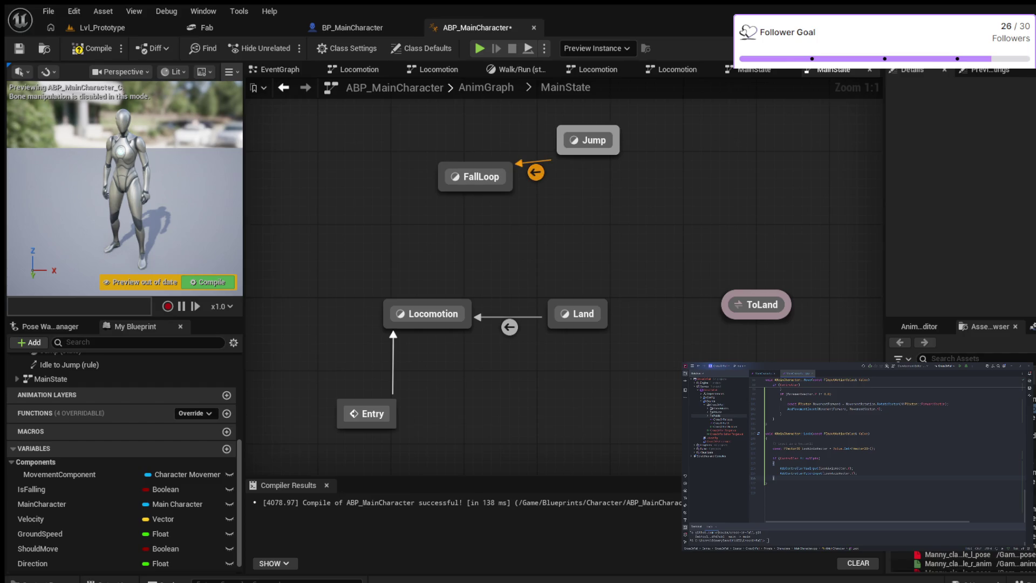
drag(588, 139, 624, 140)
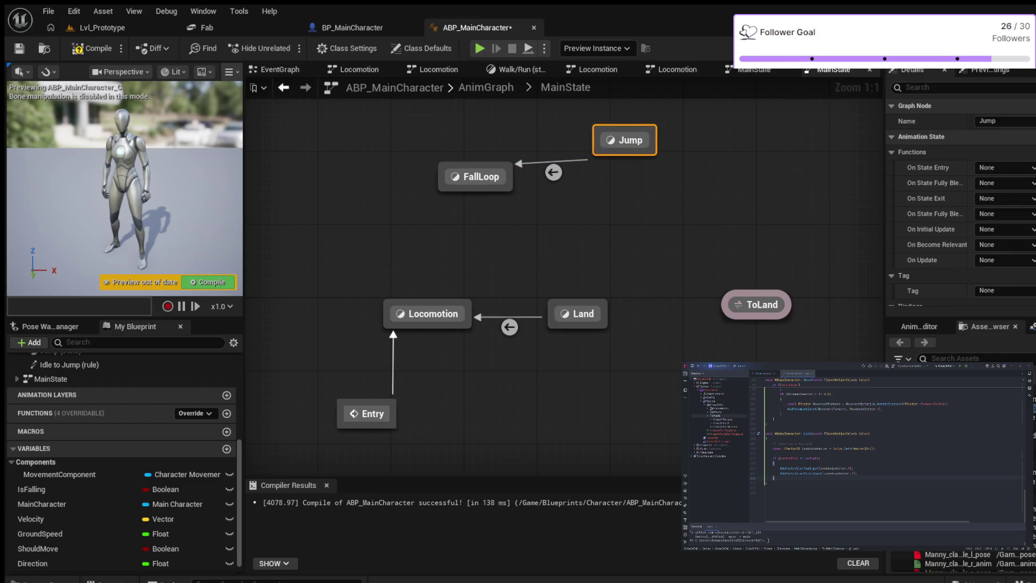
click(553, 172)
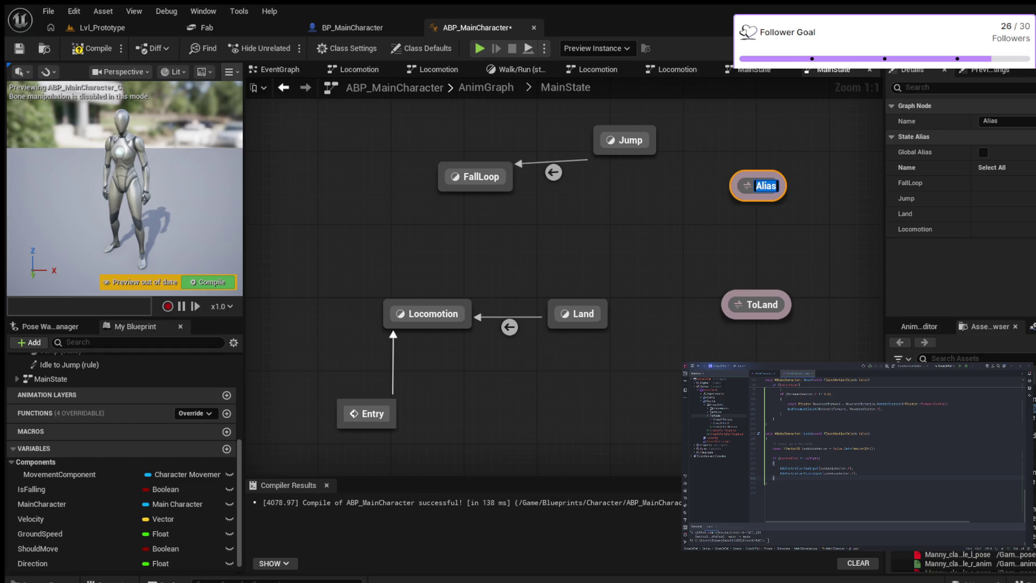
text(To)
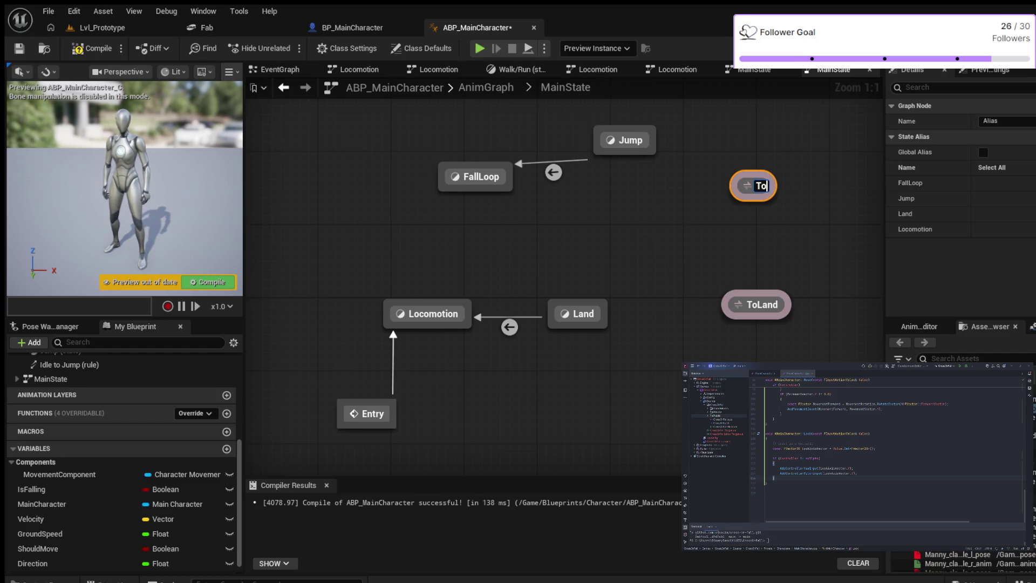
text(Falling)
- Name the alias ToFalling and position it just below and right of Jump
key(Return)
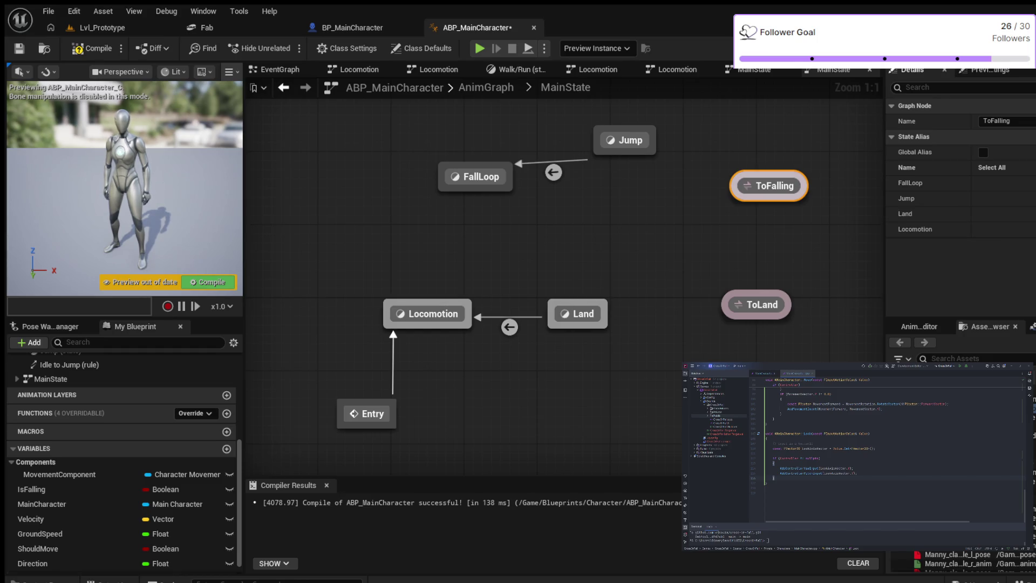
drag(774, 185, 665, 195)
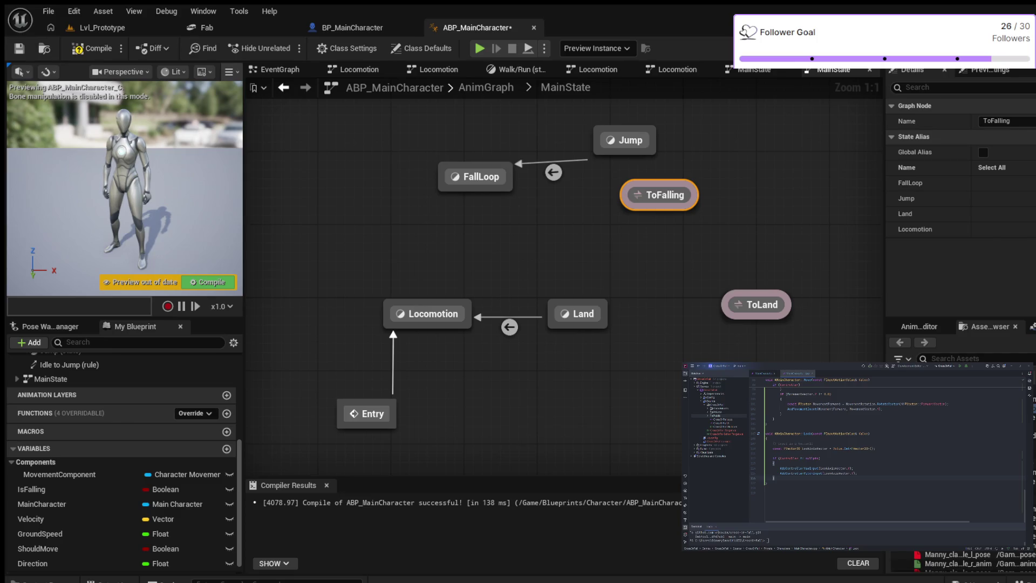
mouse_move(659, 194)
mouse_down()
mouse_move(645, 173)
mouse_move(659, 204)
mouse_up()
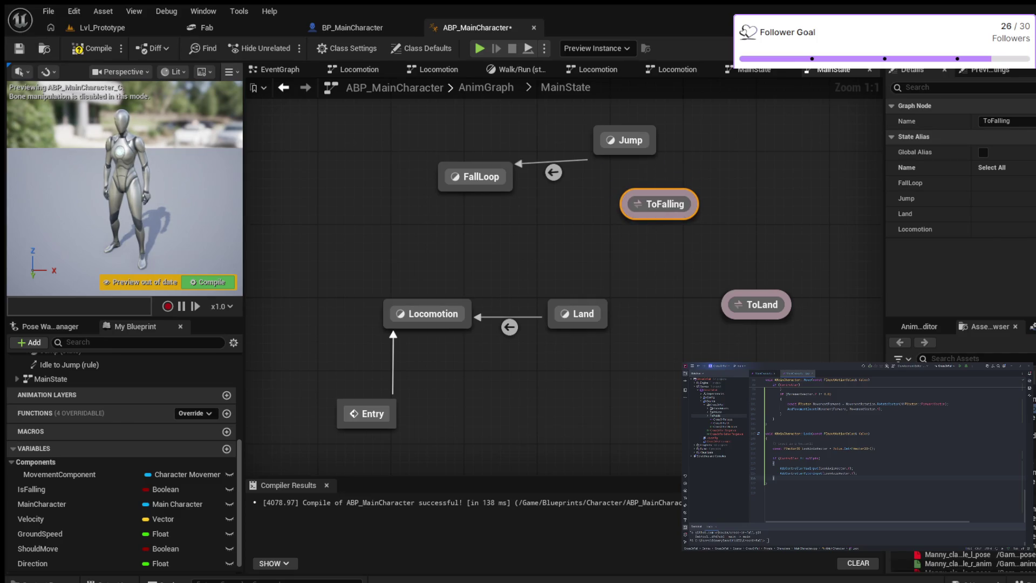
click(672, 182)
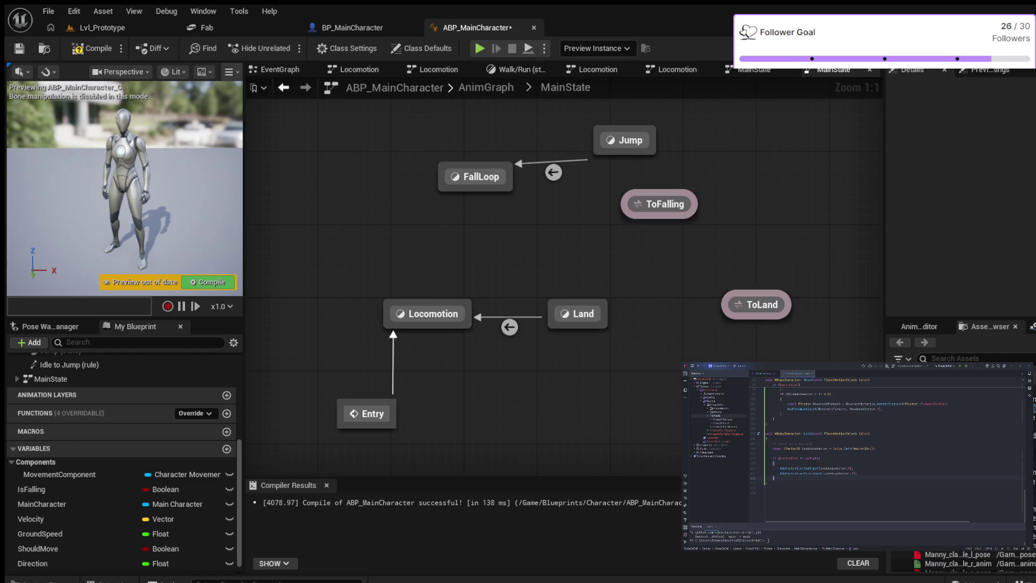
mouse_move(659, 204)
mouse_down()
mouse_move(652, 183)
mouse_move(668, 232)
mouse_up()
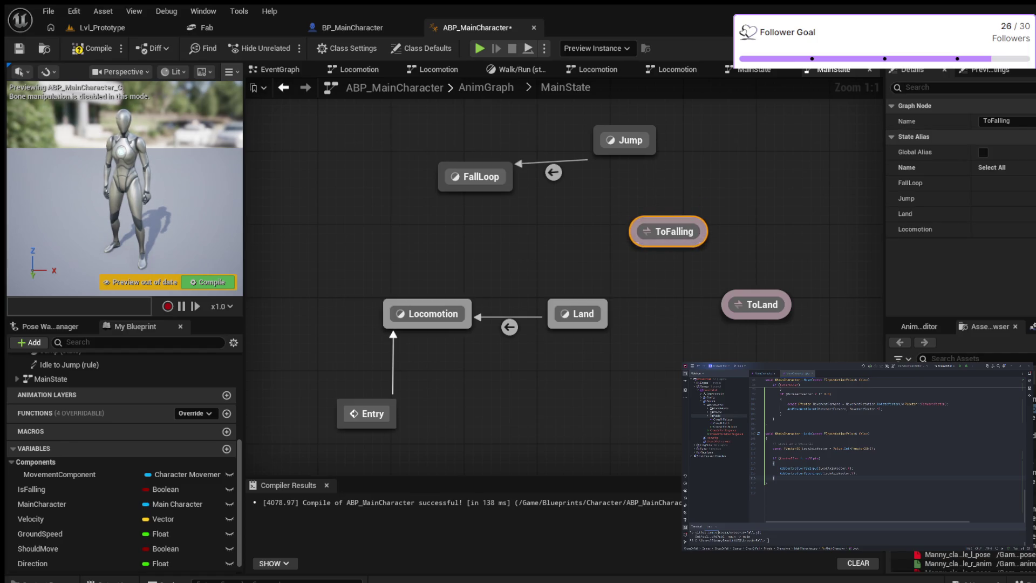
key(Escape)
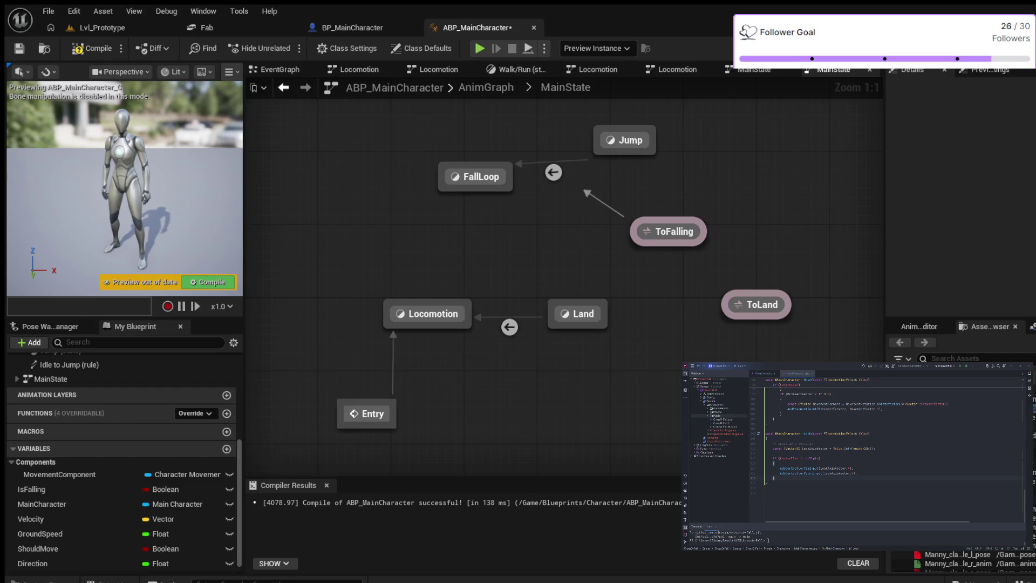
- Add transitions from ToFalling to FallLoop and to Jump, then select the Jump one
mouse_move(584, 191)
mouse_down()
mouse_move(553, 197)
mouse_move(482, 178)
mouse_up()
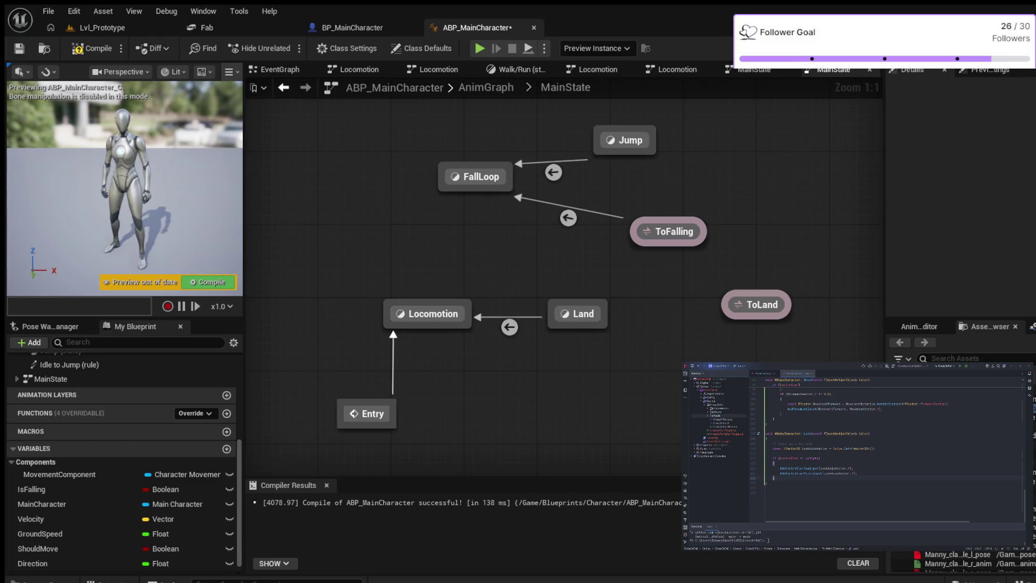
mouse_move(660, 217)
mouse_down()
mouse_move(660, 193)
mouse_move(627, 146)
mouse_up()
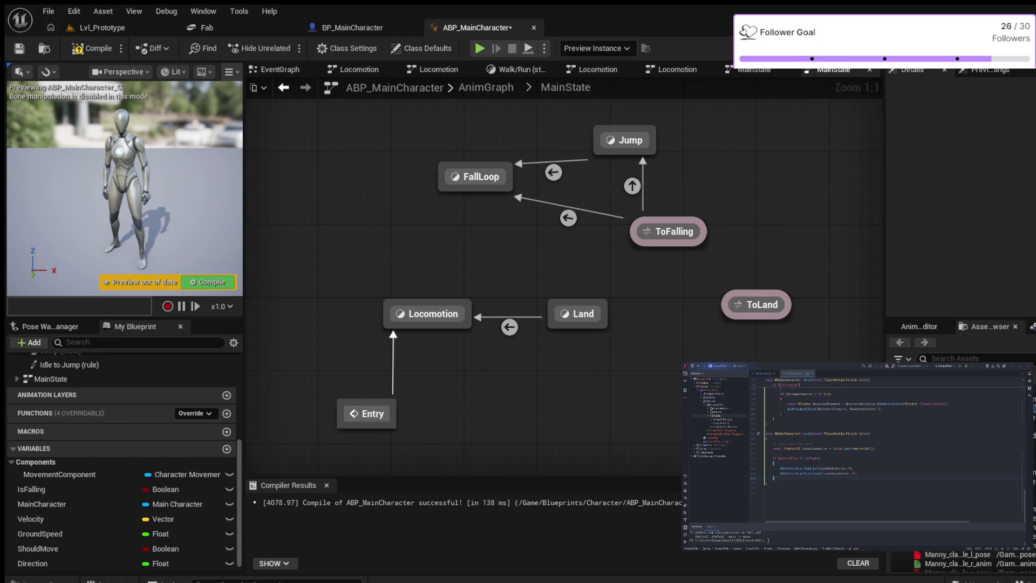
click(631, 185)
- In the ToFalling-to-Jump rule, add Is Falling and a Velocity getter split into X, Y, Z
double_click(631, 186)
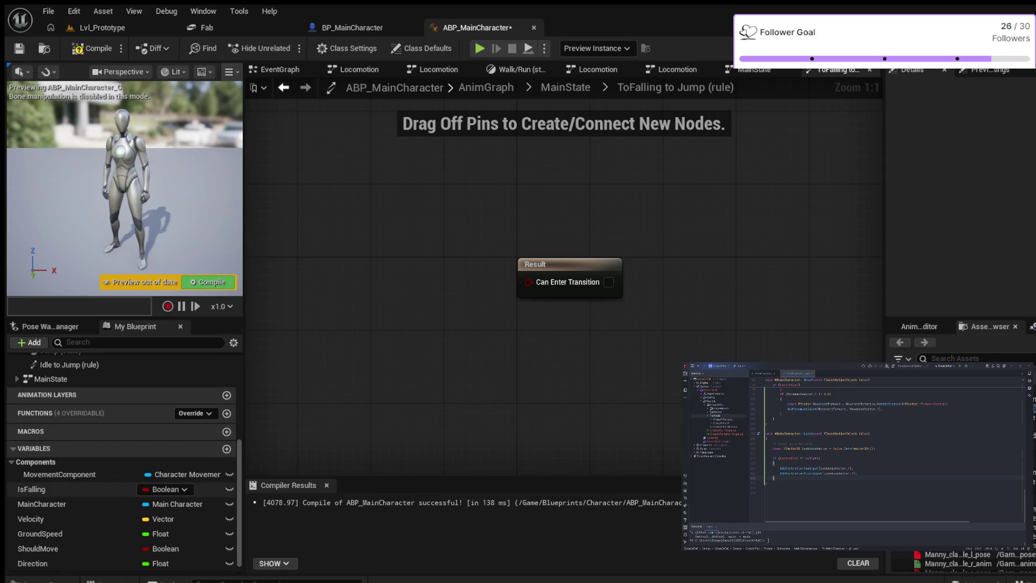
click(49, 489)
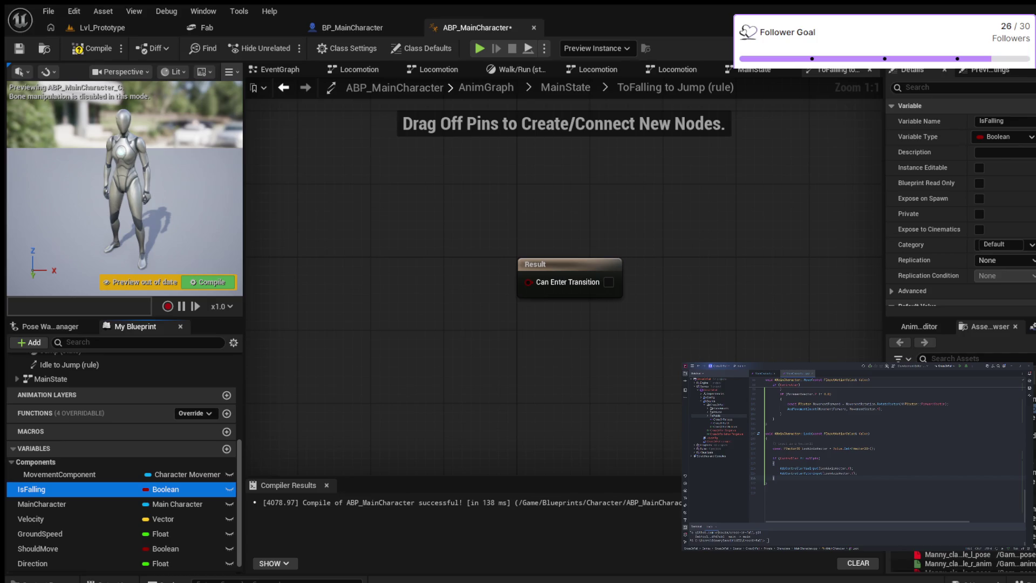
drag(49, 489, 336, 263)
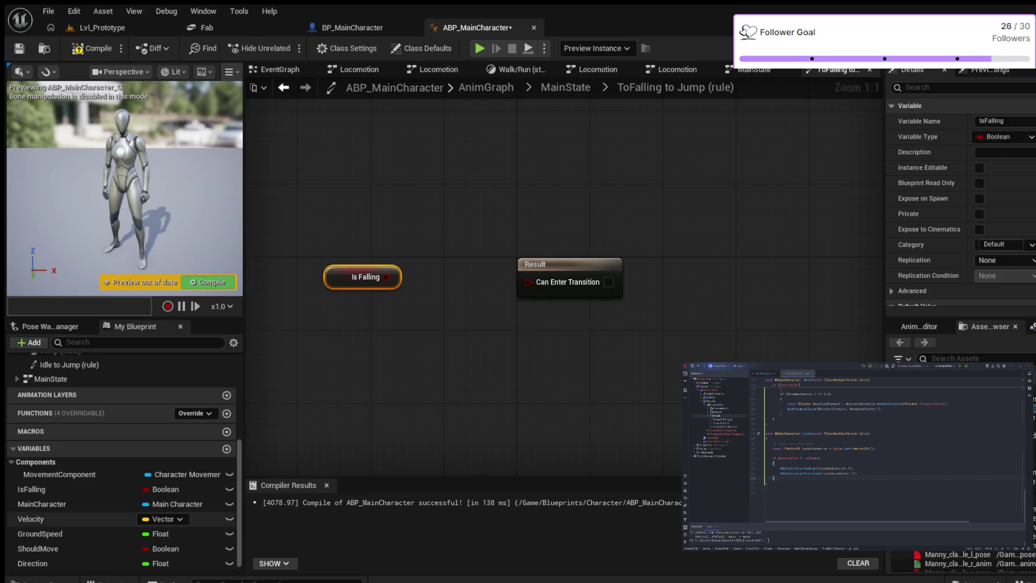
click(49, 519)
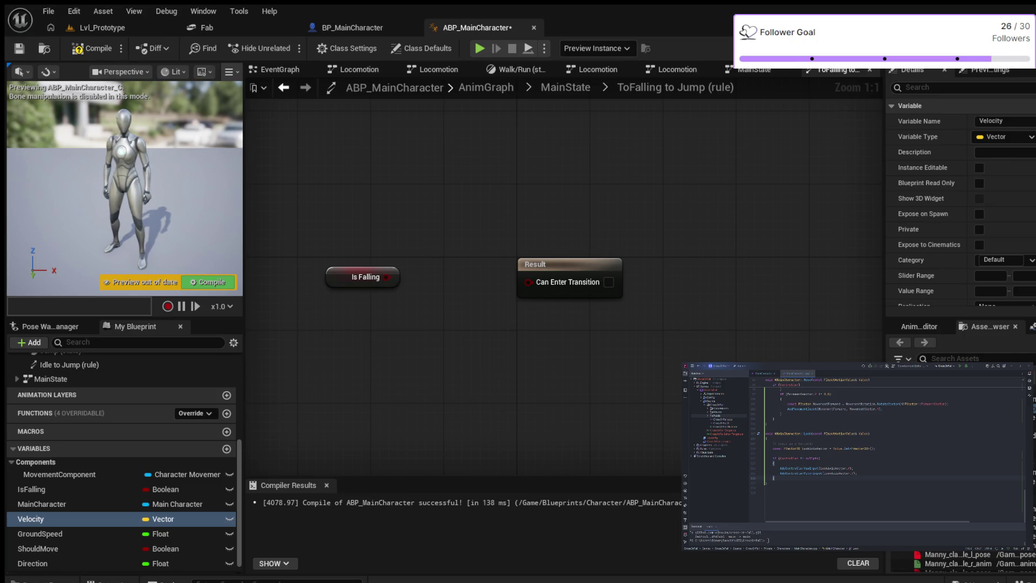
drag(49, 518, 354, 349)
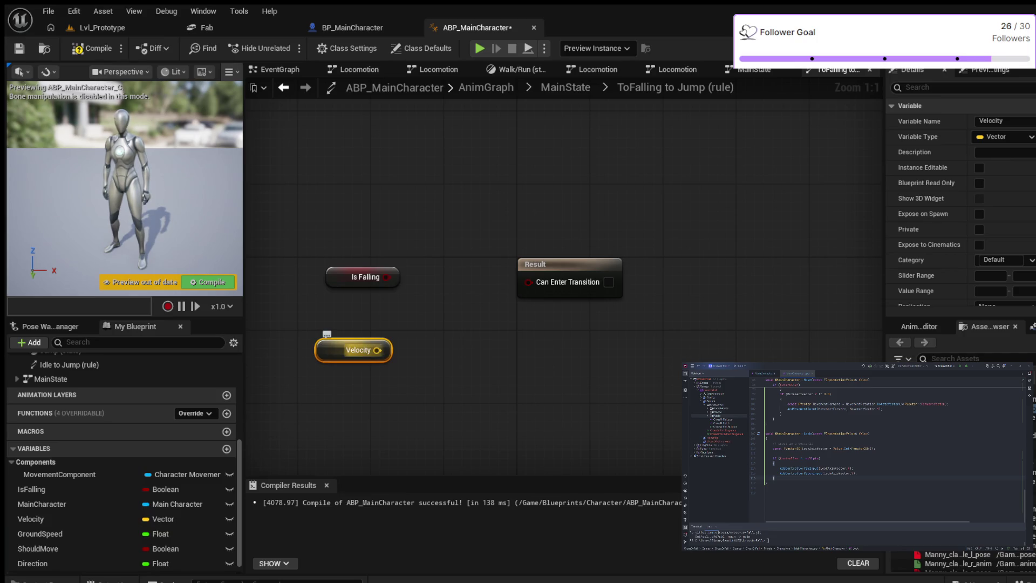
right_click(377, 350)
click(429, 381)
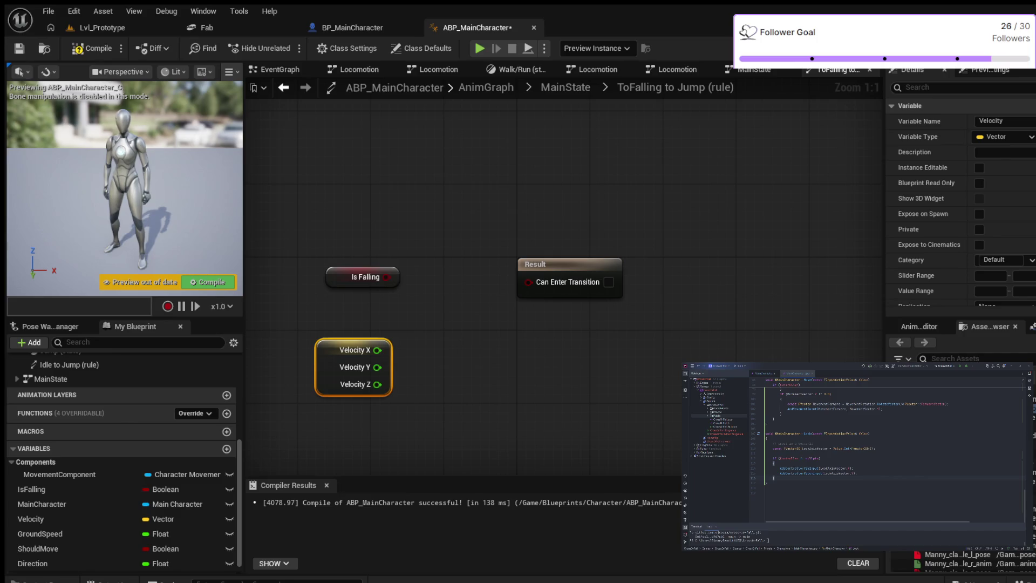
- Add an AND node fed by Is Falling and wire it into Can Enter Transition
drag(550, 265, 642, 273)
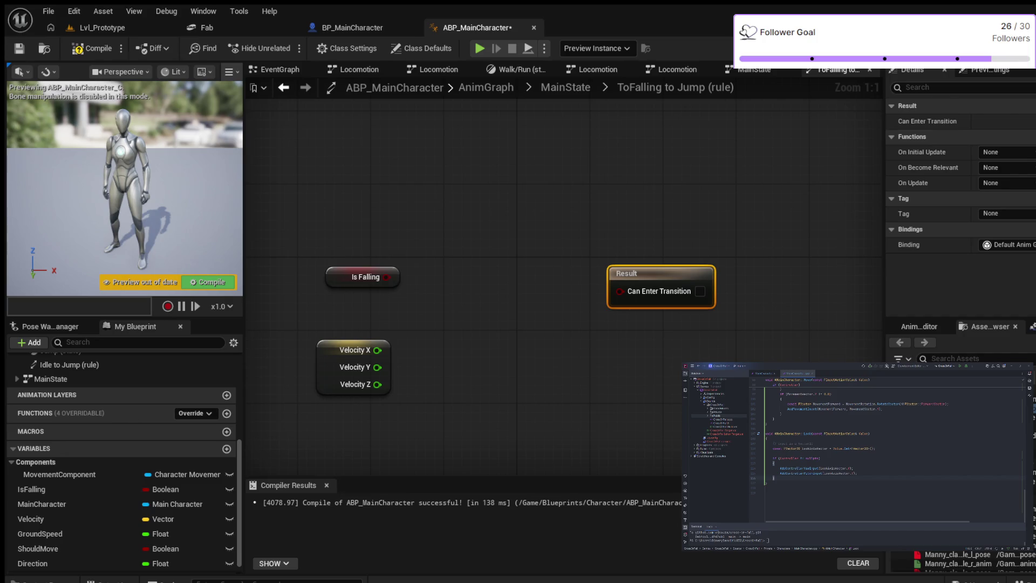
key(ctrl+v)
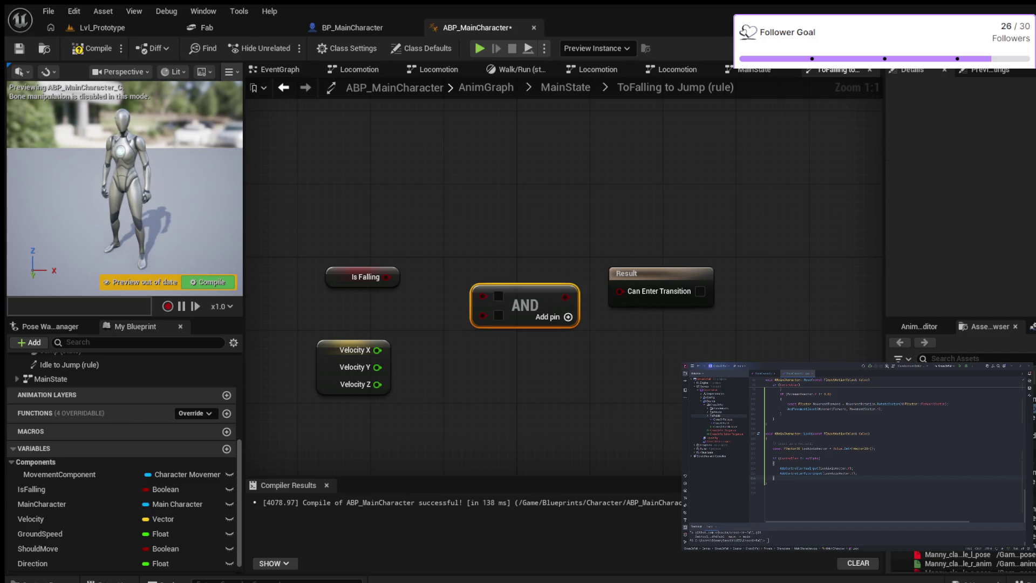
drag(647, 274, 683, 284)
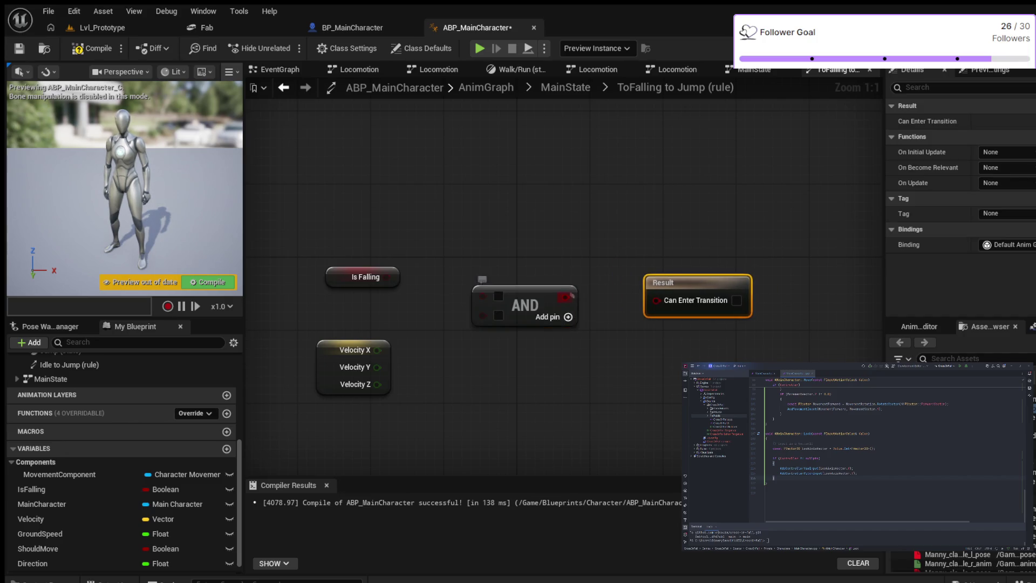
drag(565, 298, 656, 300)
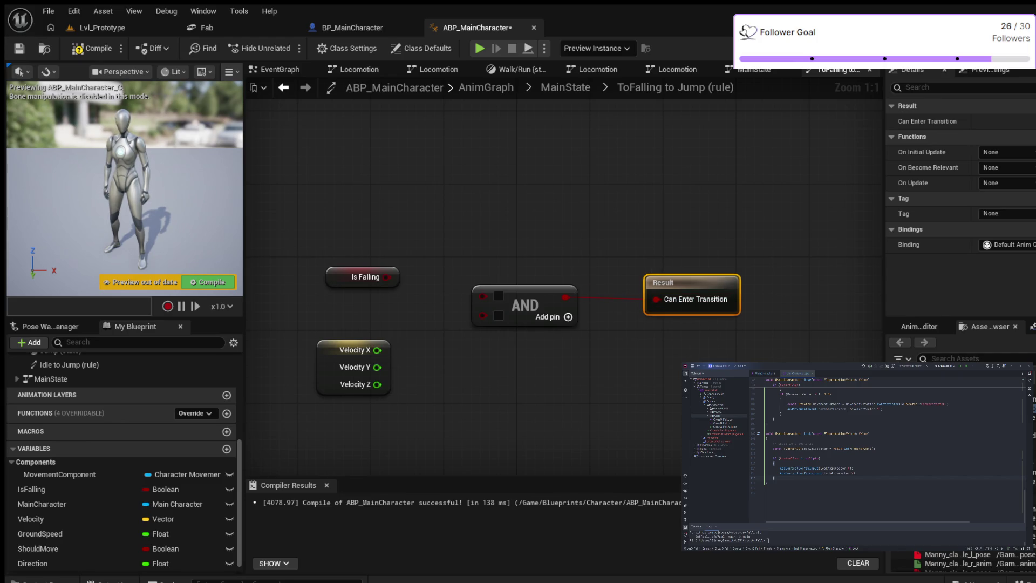
drag(387, 277, 483, 295)
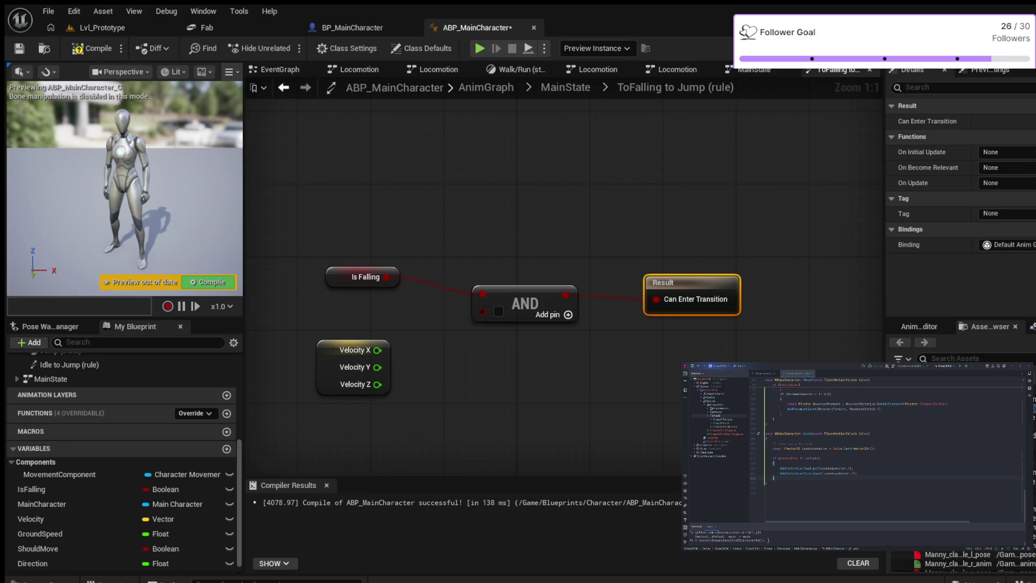
- Require Velocity Z greater than 100.0 as the AND's second input and recompile
key(ctrl+v)
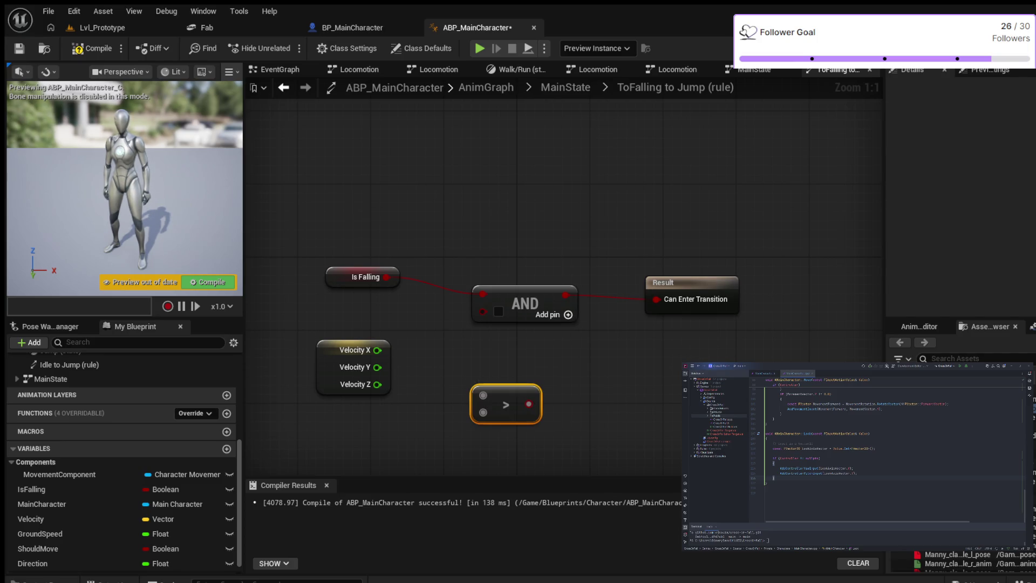
click(353, 356)
drag(353, 357, 325, 393)
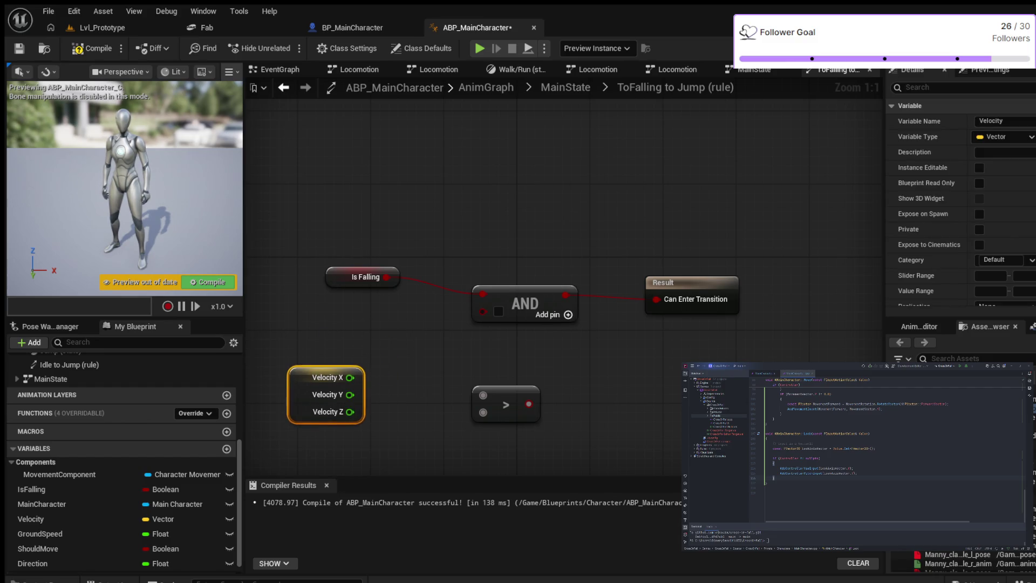
click(505, 393)
drag(505, 393, 441, 384)
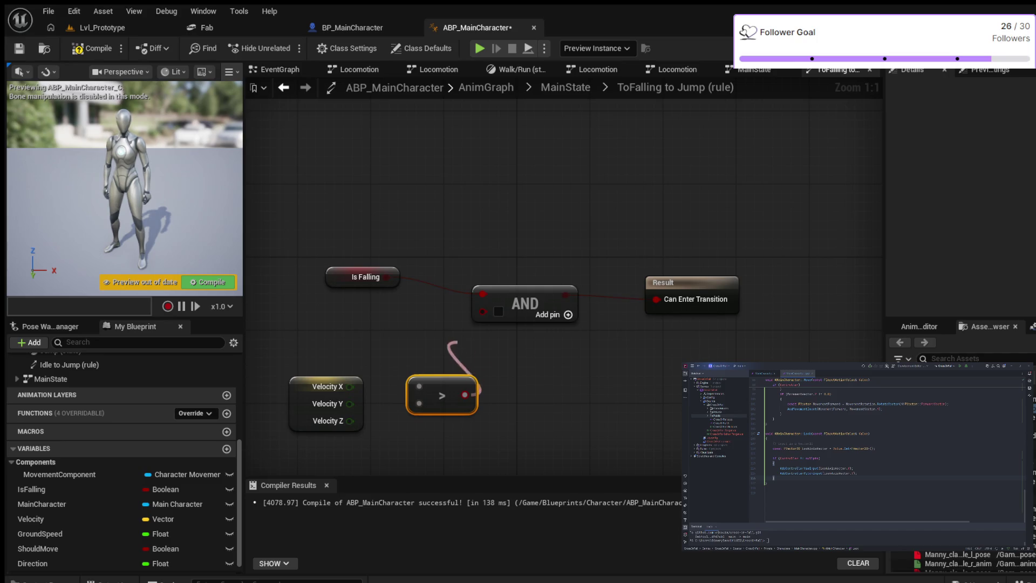
drag(465, 395, 482, 311)
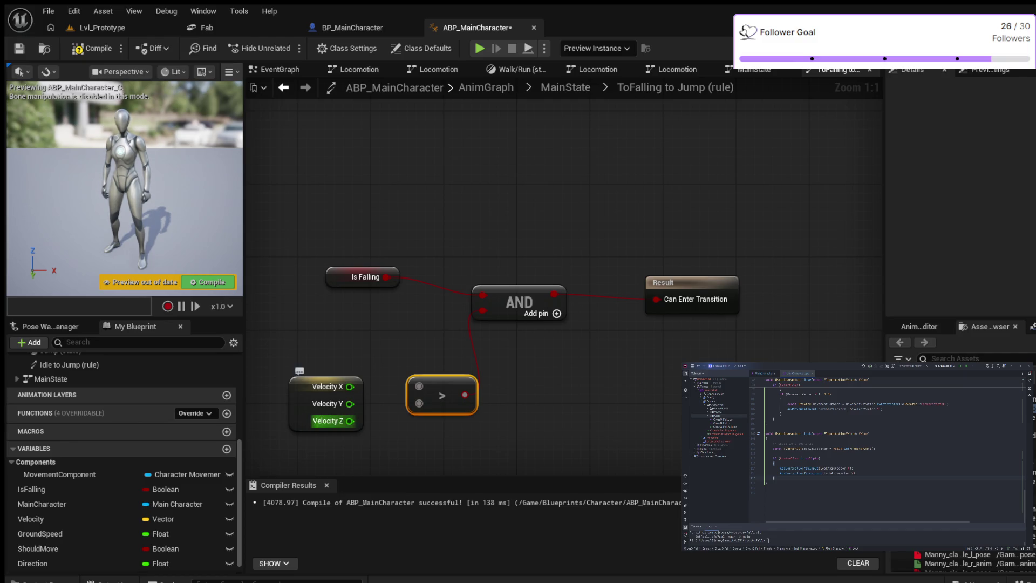
drag(350, 421, 419, 385)
click(436, 404)
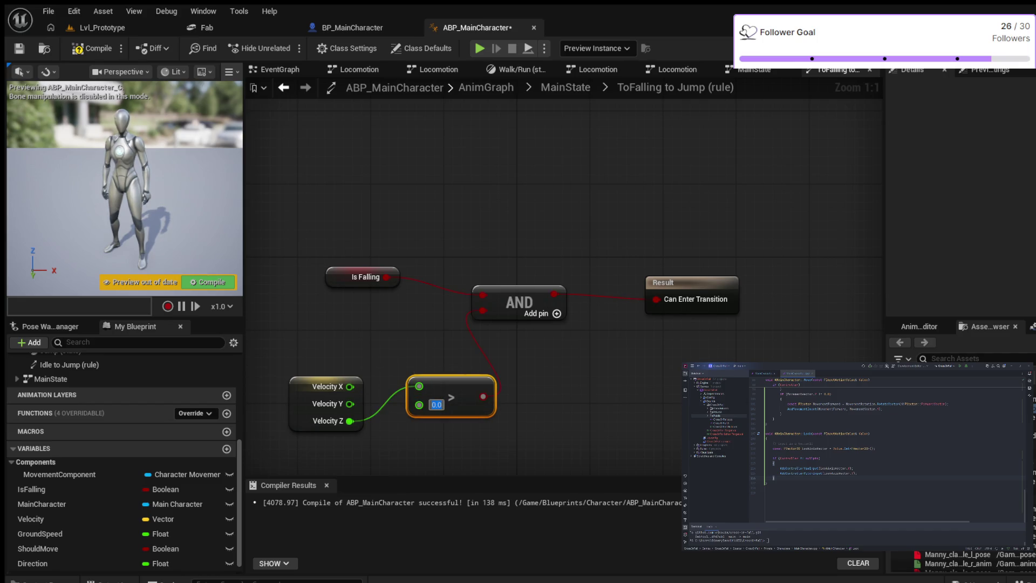
text(100.0)
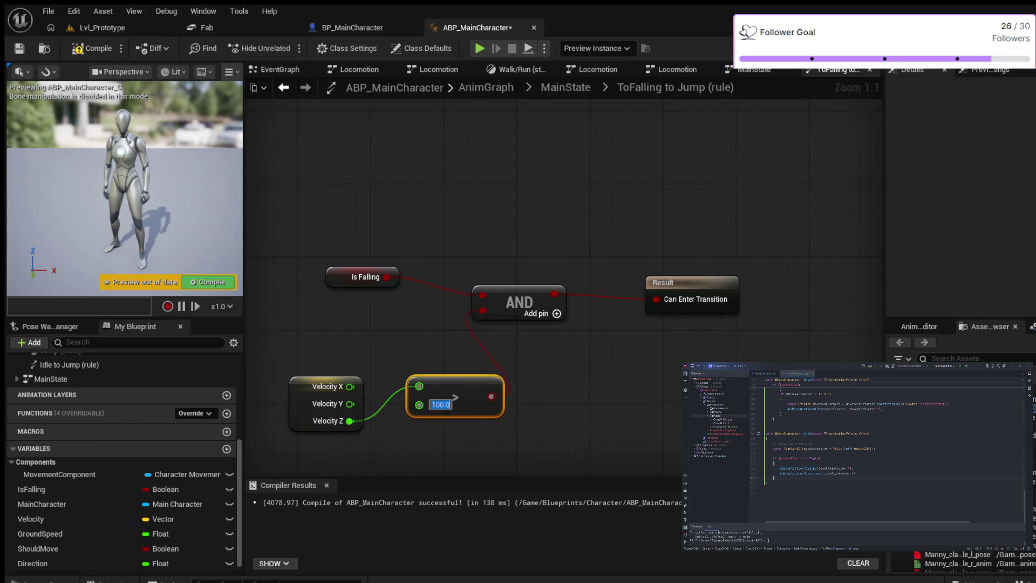
key(F7)
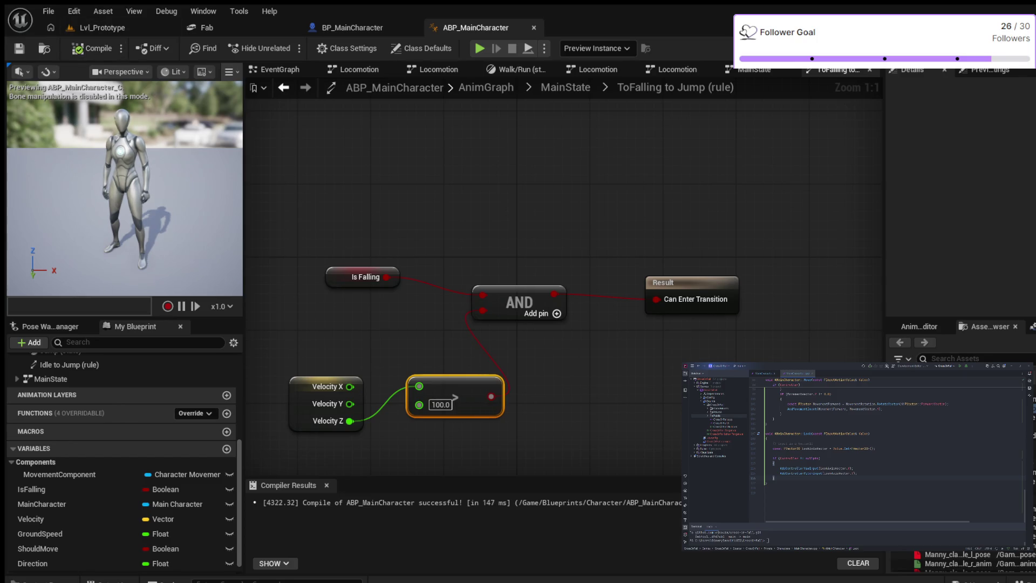
- Tidy the rule graph's node layout and return to the MainState state machine
drag(506, 222, 748, 326)
mouse_move(517, 302)
mouse_down()
mouse_move(561, 302)
mouse_move(549, 285)
mouse_up()
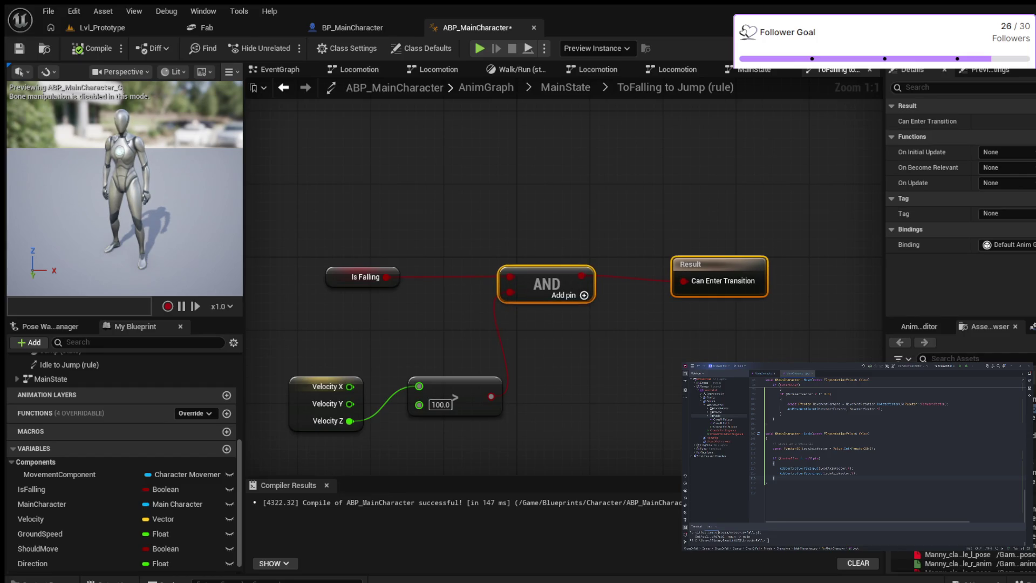
drag(272, 340, 506, 429)
mouse_move(417, 371)
mouse_down()
mouse_move(397, 343)
mouse_move(437, 365)
mouse_up()
click(567, 405)
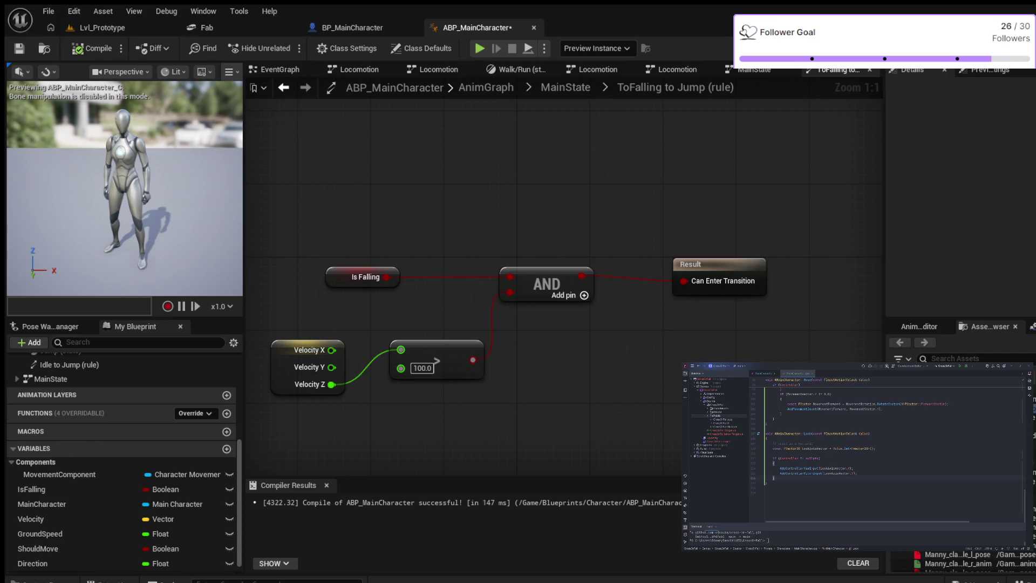
mouse_move(719, 267)
mouse_down()
mouse_move(682, 267)
mouse_move(673, 255)
mouse_up()
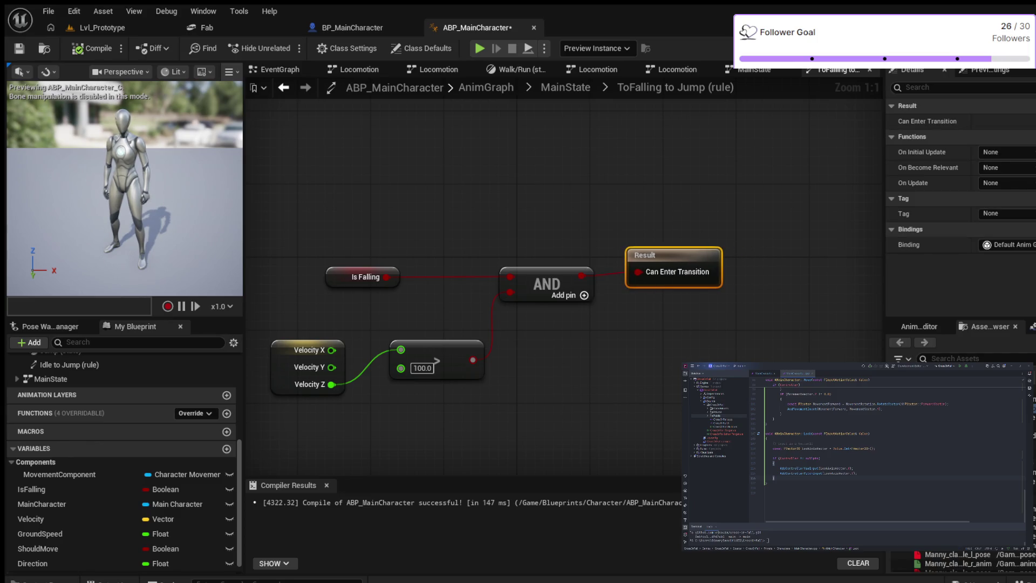
click(567, 87)
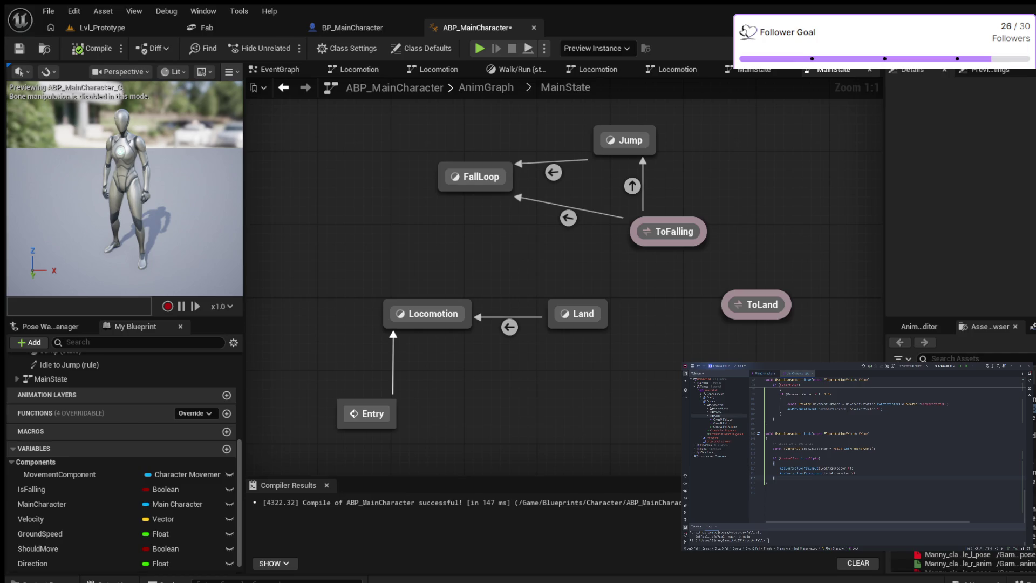
- Make the ToFalling-to-FallLoop rule return Is Falling, compile, and go back to MainState
double_click(568, 218)
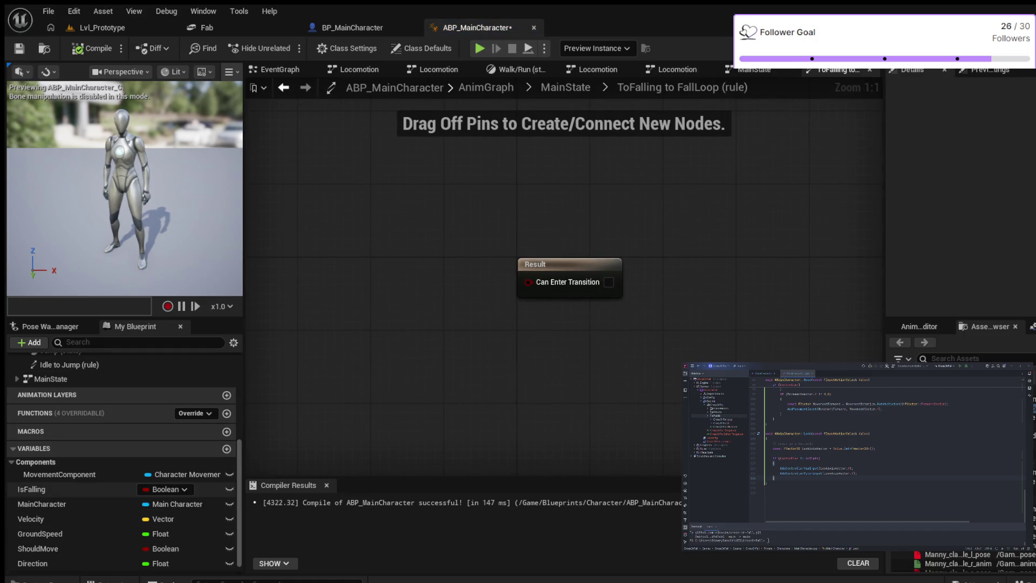
click(49, 489)
mouse_move(49, 490)
mouse_down()
mouse_move(372, 268)
mouse_move(528, 280)
mouse_up()
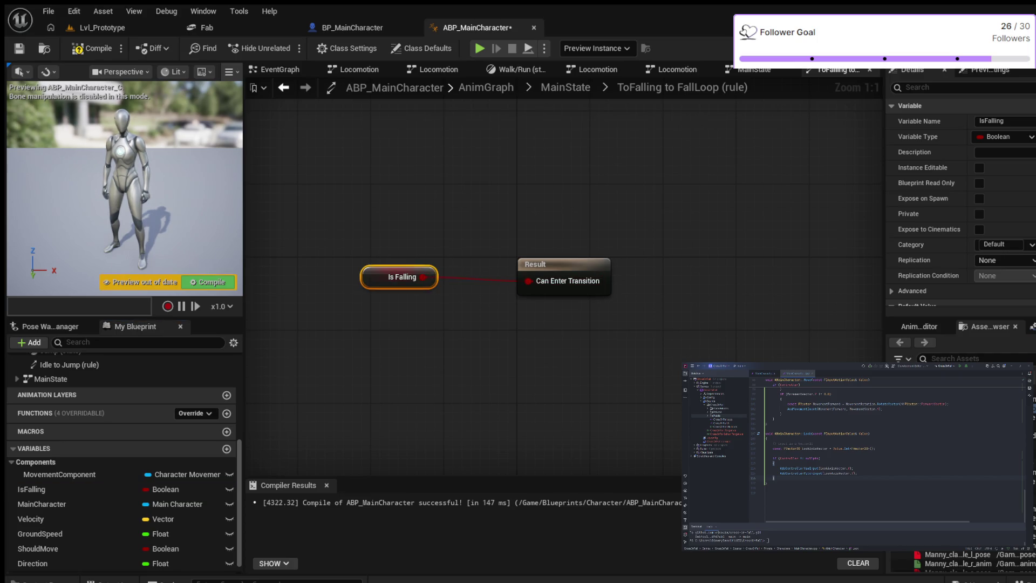
click(93, 48)
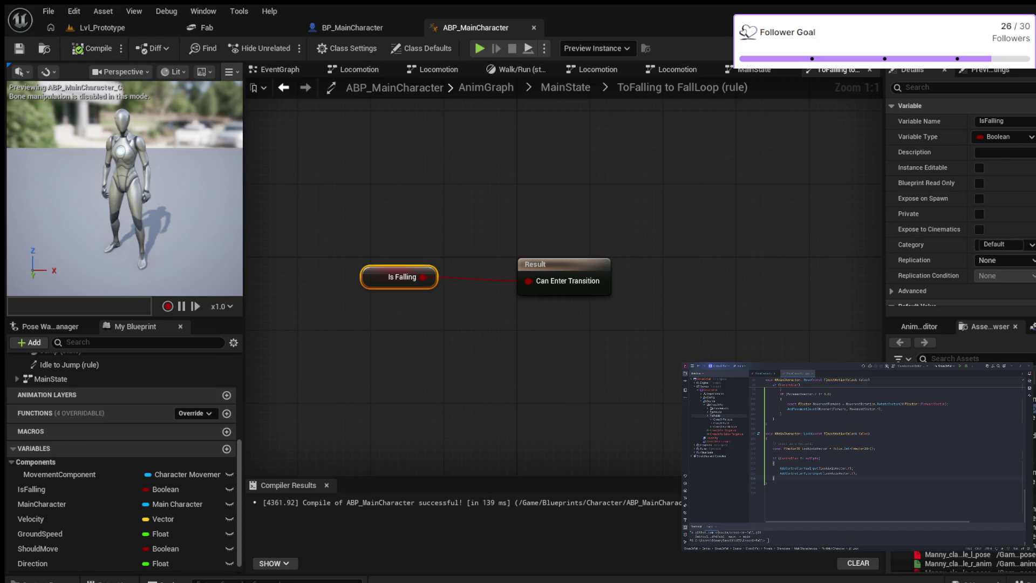
drag(542, 264, 505, 252)
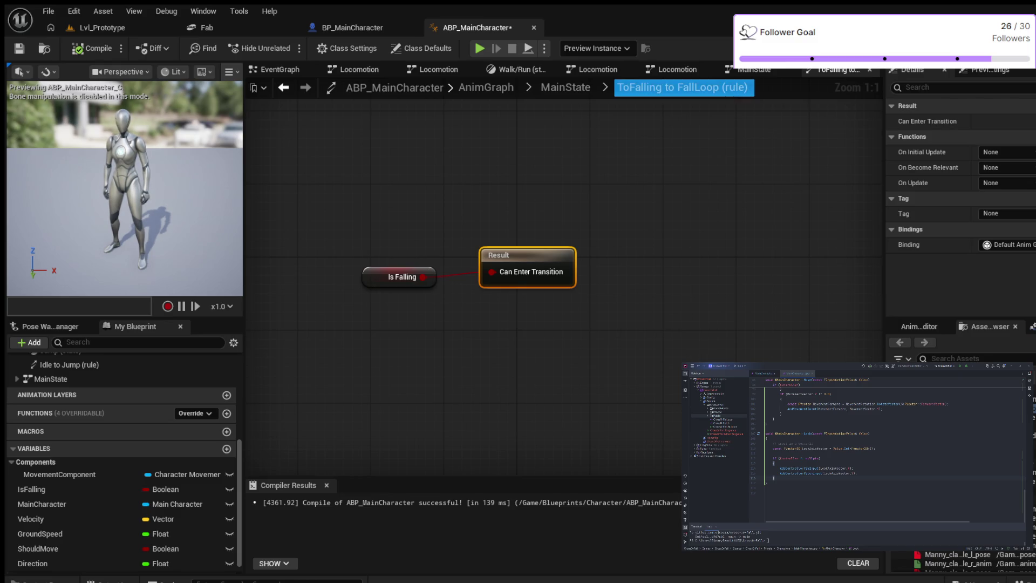
click(565, 87)
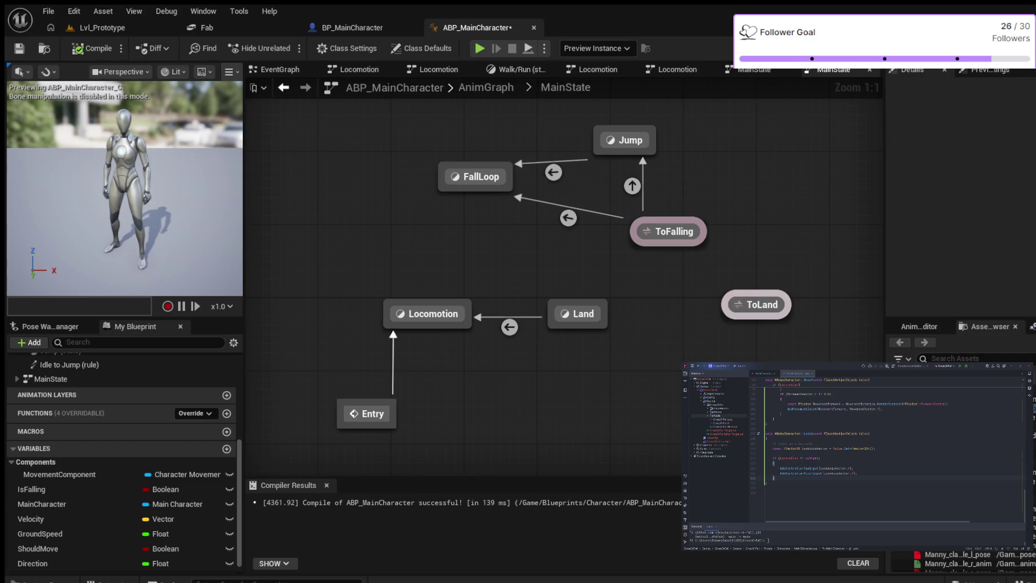
- Create a transition from the ToLand alias into the Land state
drag(720, 312, 605, 316)
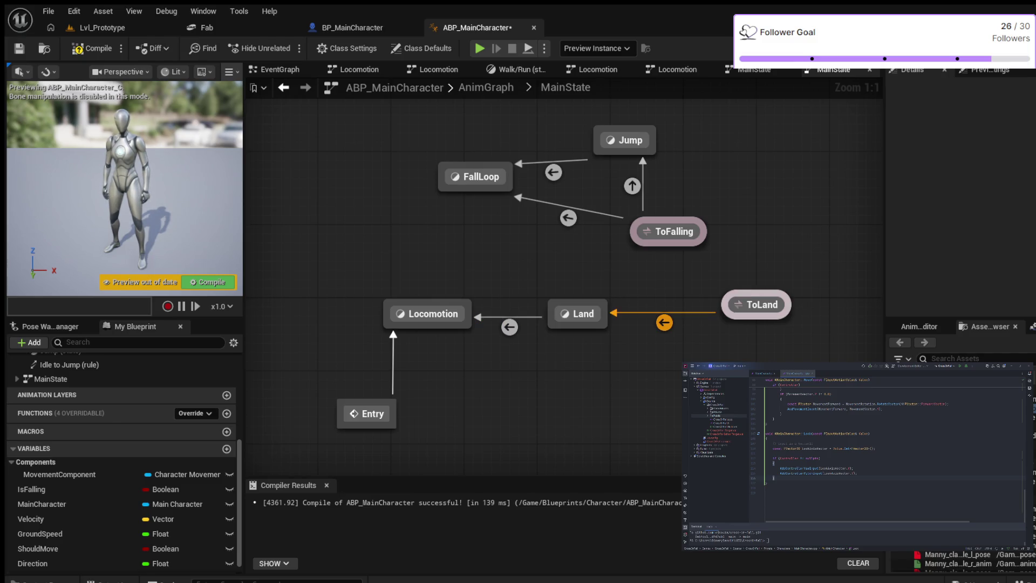
- Select the new ToLand-to-Land transition and open its rule graph
click(664, 322)
click(756, 304)
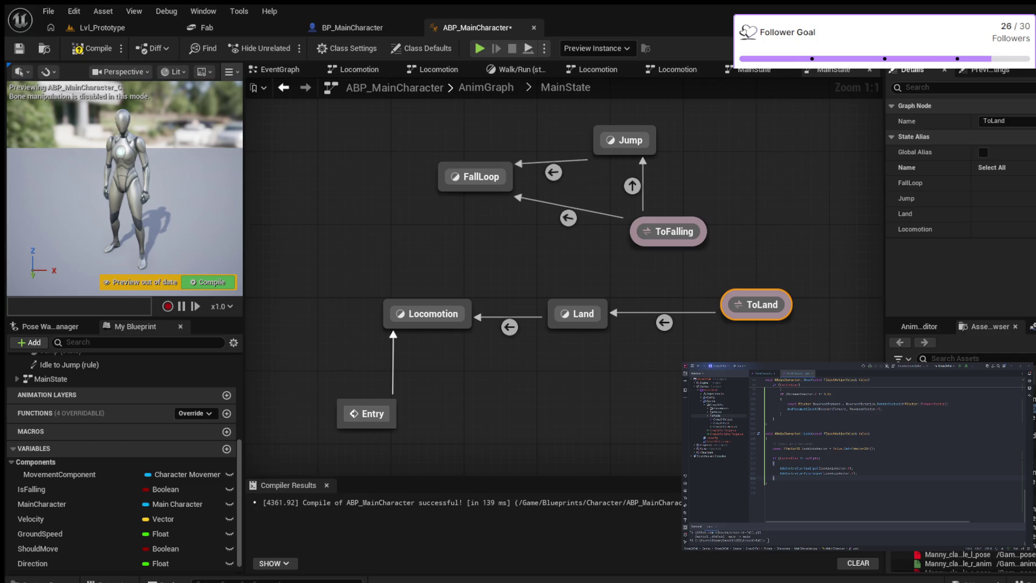
click(664, 323)
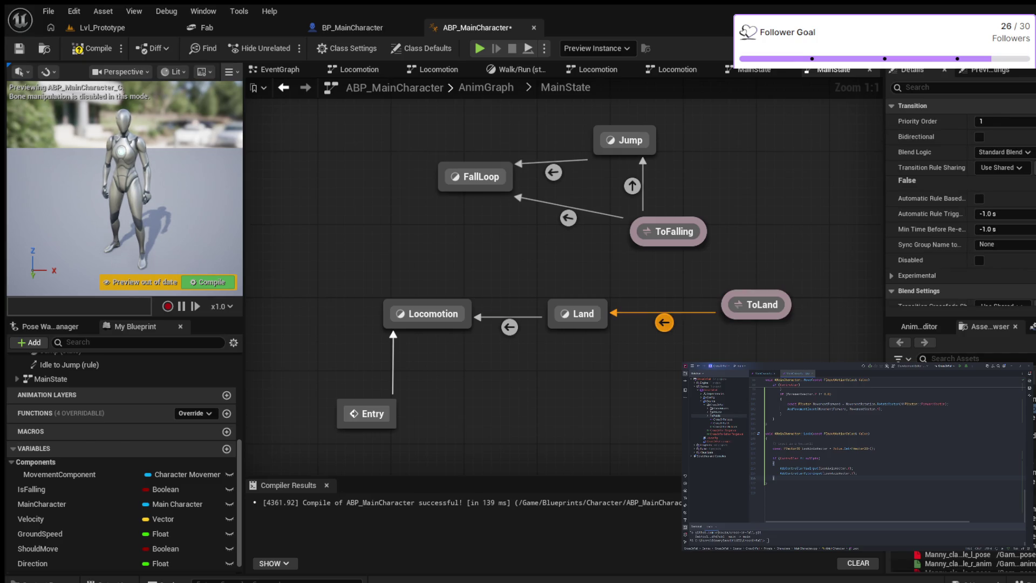
double_click(663, 322)
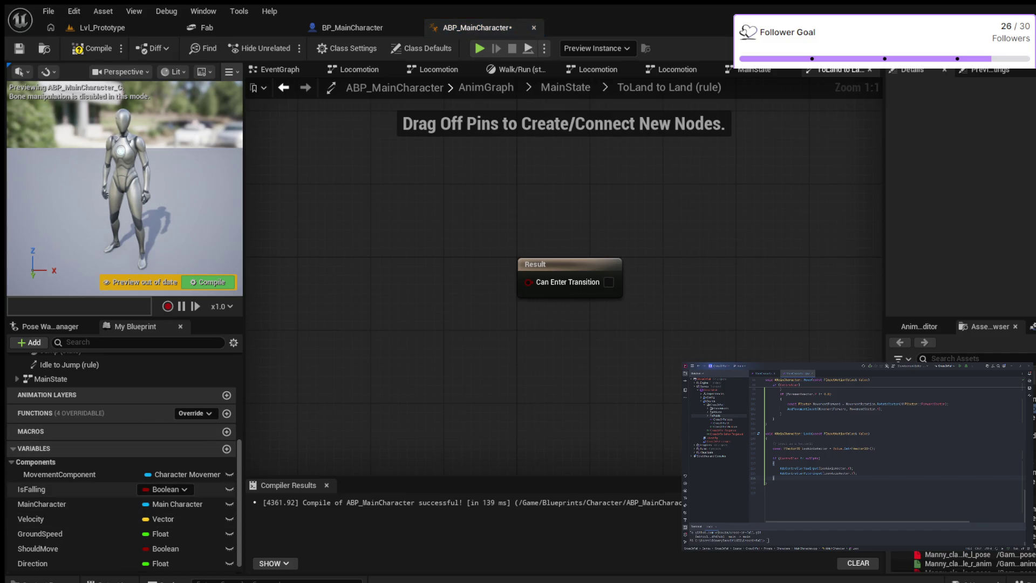
- Wire Is Falling through a NOT node into Can Enter Transition for ToLand-to-Land
click(49, 489)
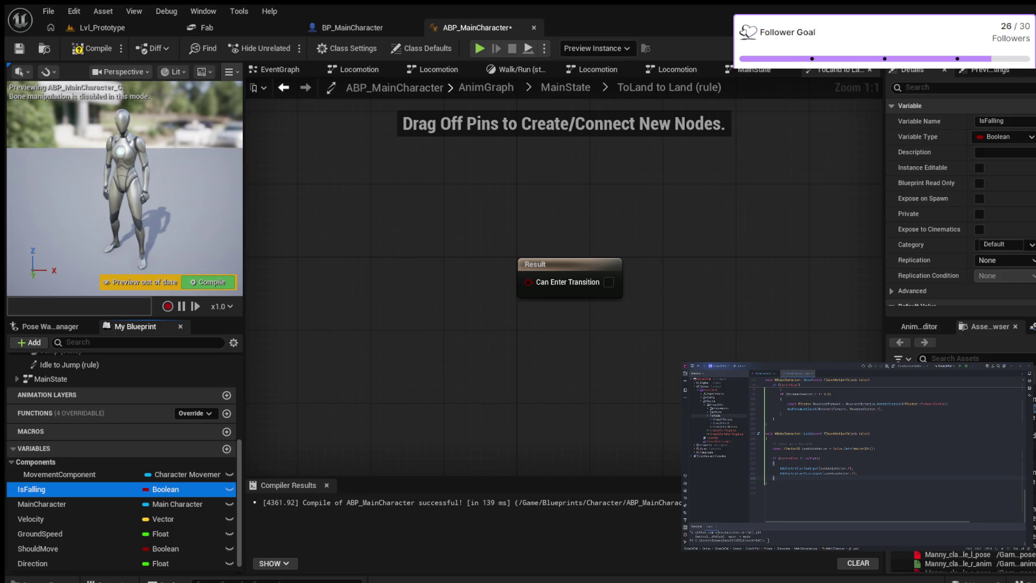
drag(48, 489, 352, 332)
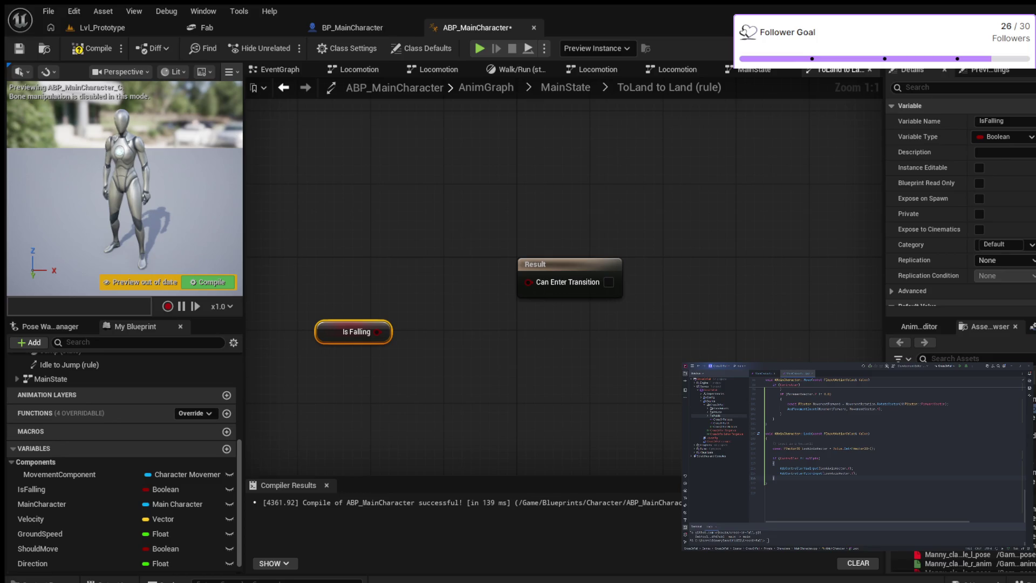
key(ctrl+v)
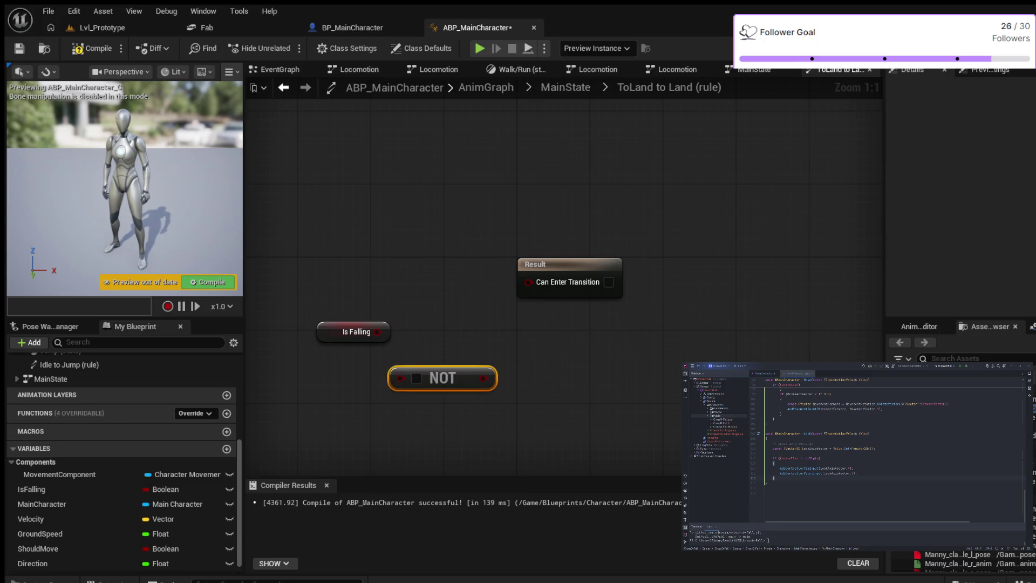
drag(443, 378, 470, 323)
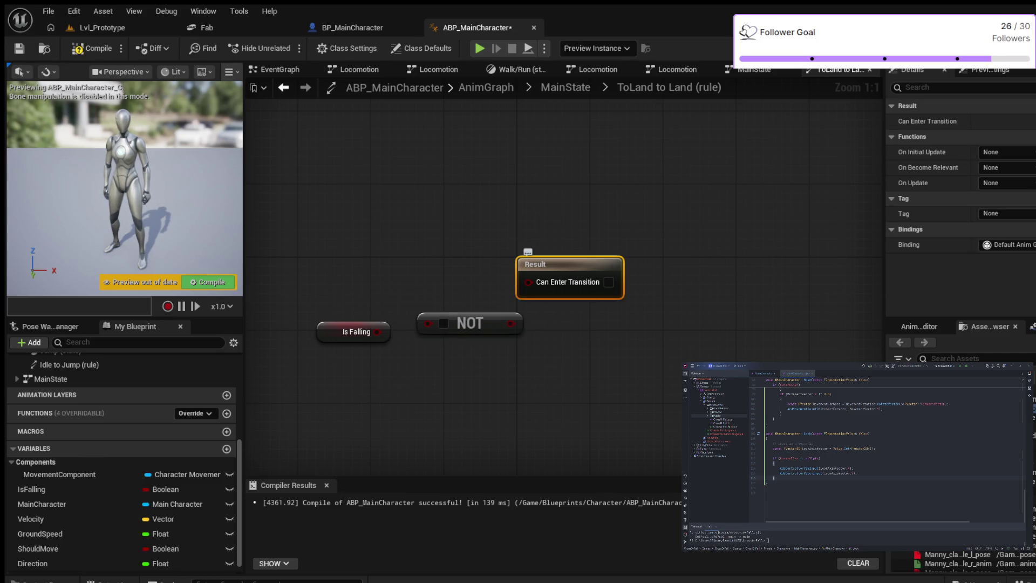
drag(527, 251, 609, 301)
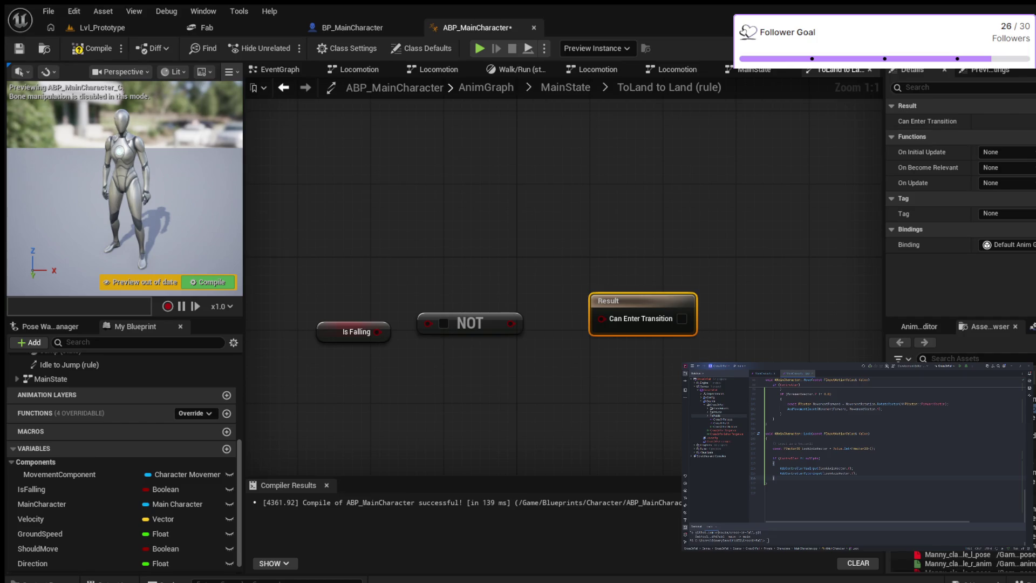
drag(386, 331, 422, 324)
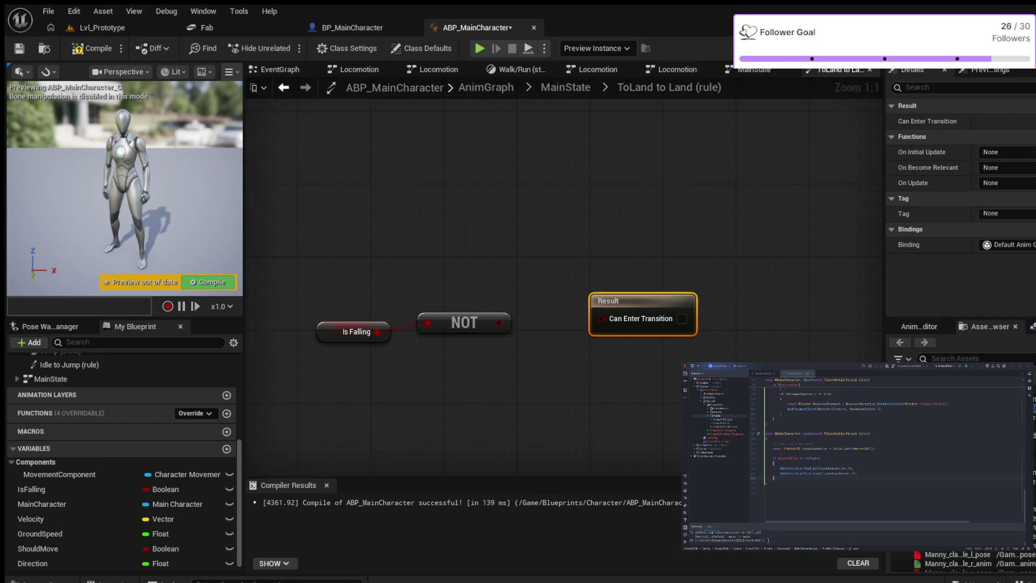
drag(499, 322, 600, 318)
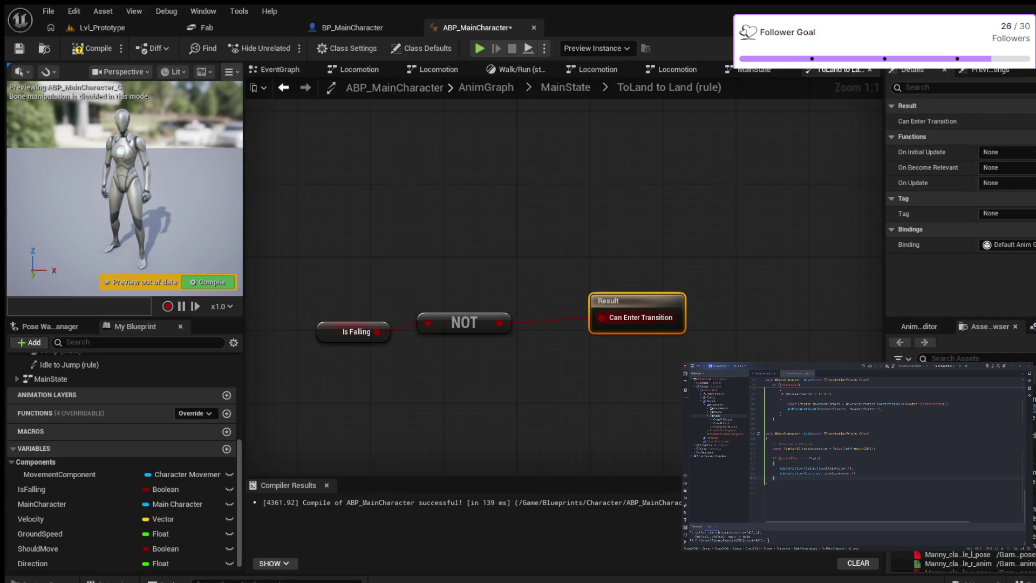
- Compile the animation blueprint and return to the MainState state machine
key(F7)
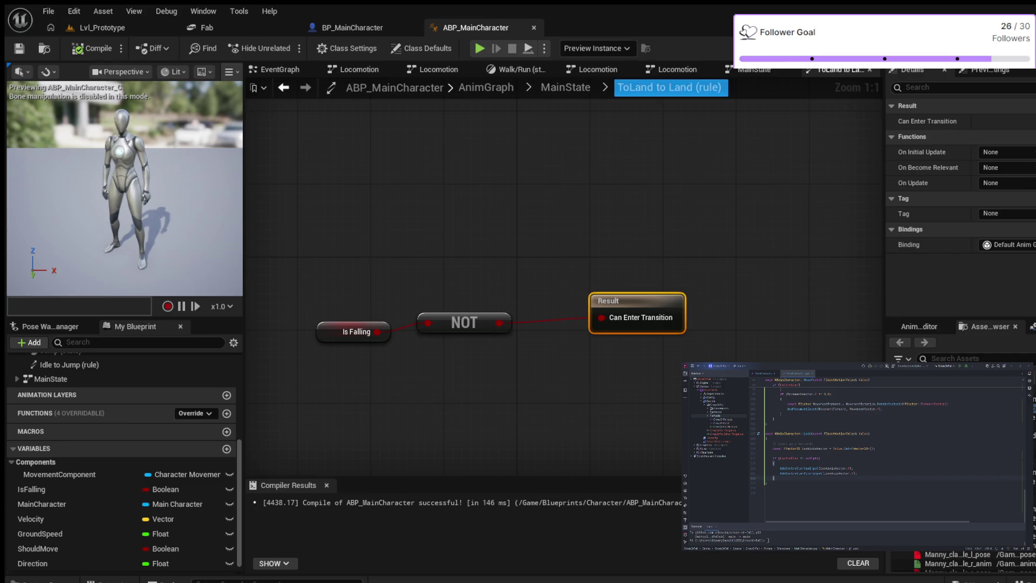
click(565, 86)
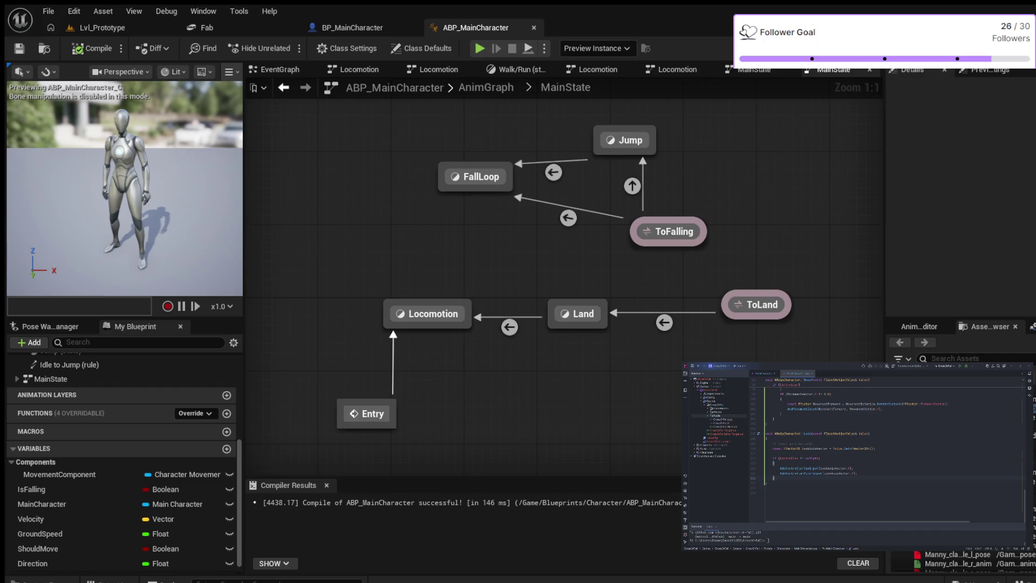
- In the AnimGraph, feed MainState into Output Pose instead of the cached pose, compile and simulate
click(486, 88)
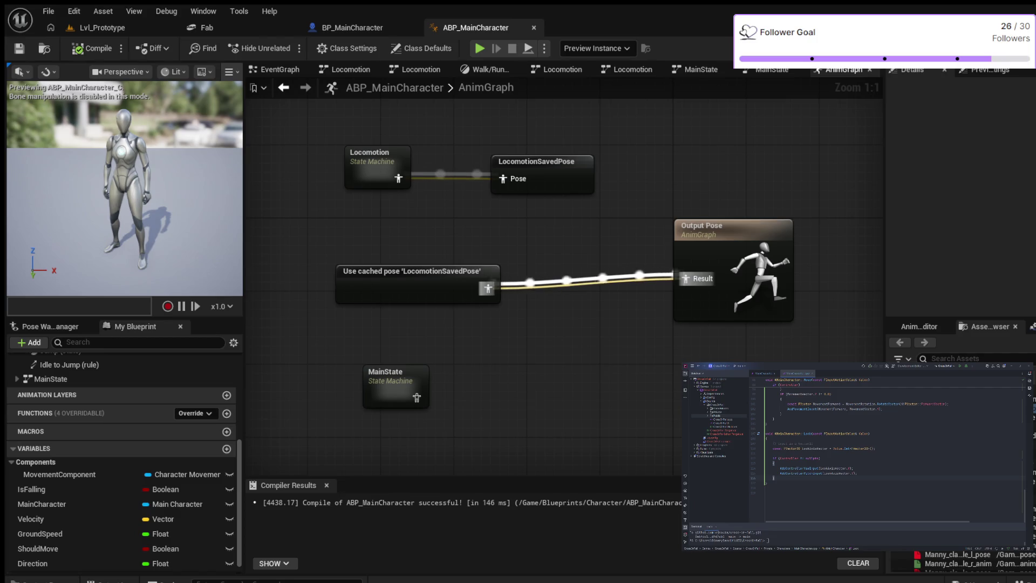
alt+click(486, 288)
drag(417, 396, 684, 279)
click(93, 49)
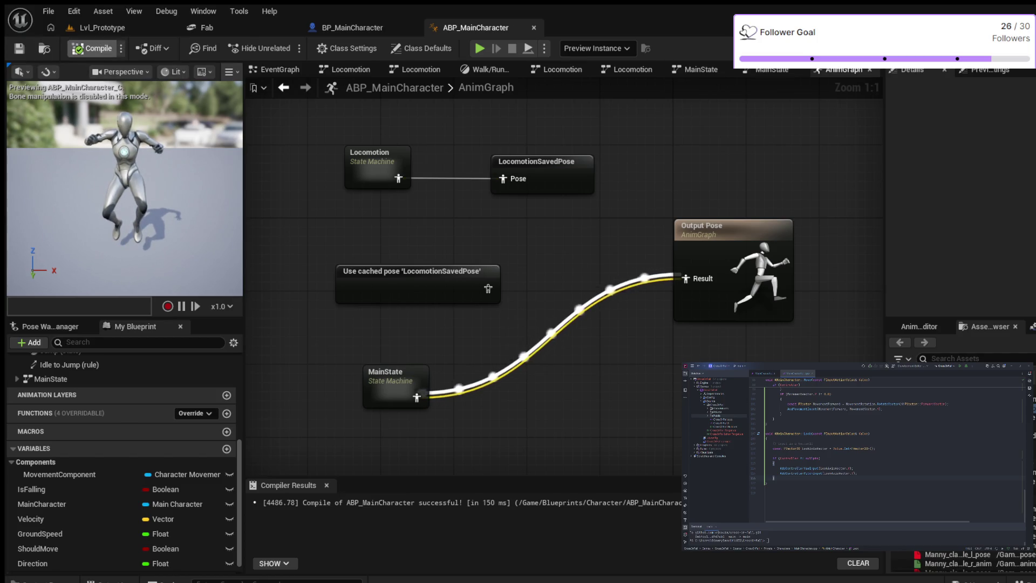
click(479, 48)
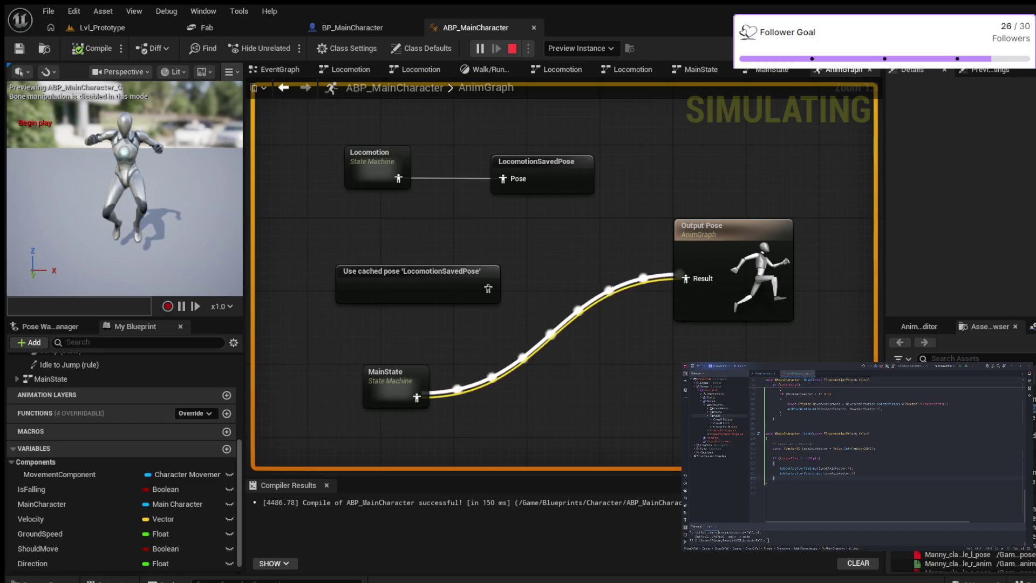
- Play Lvl_Prototype twice, run and jump with Space, then return to the ABP_MainCharacter AnimGraph
key(Escape)
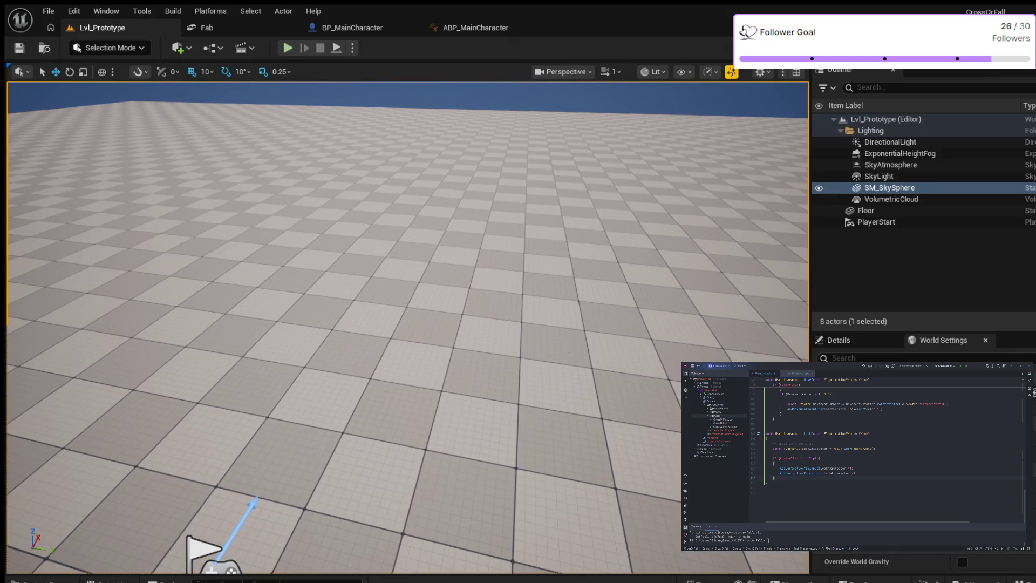
key(alt+p)
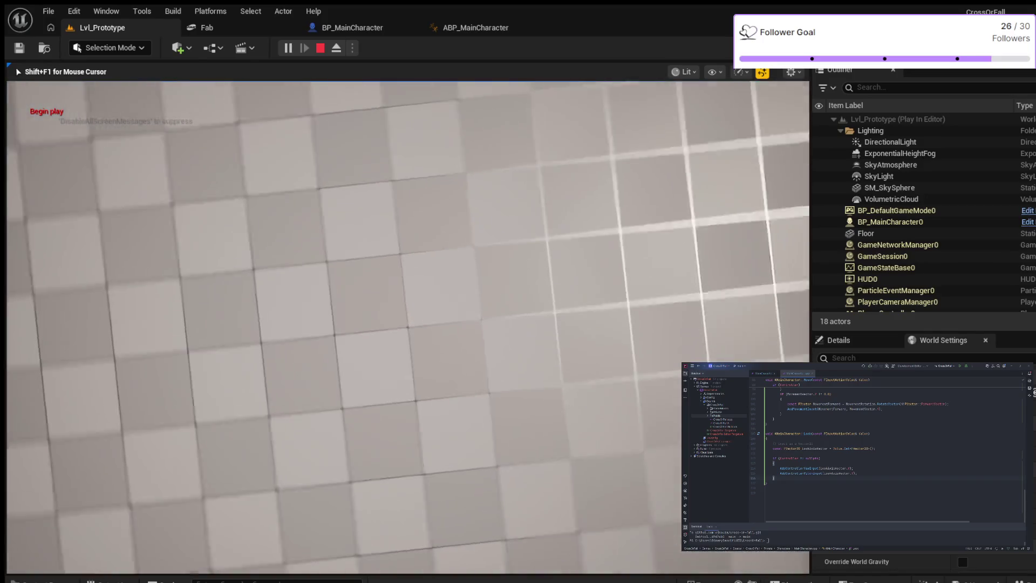
key(Escape)
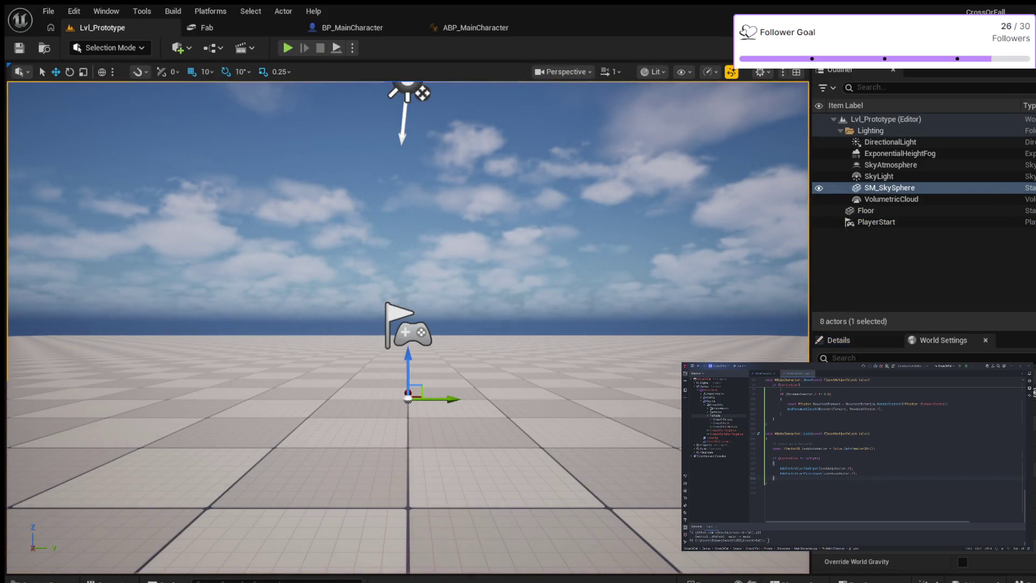
key(alt+p)
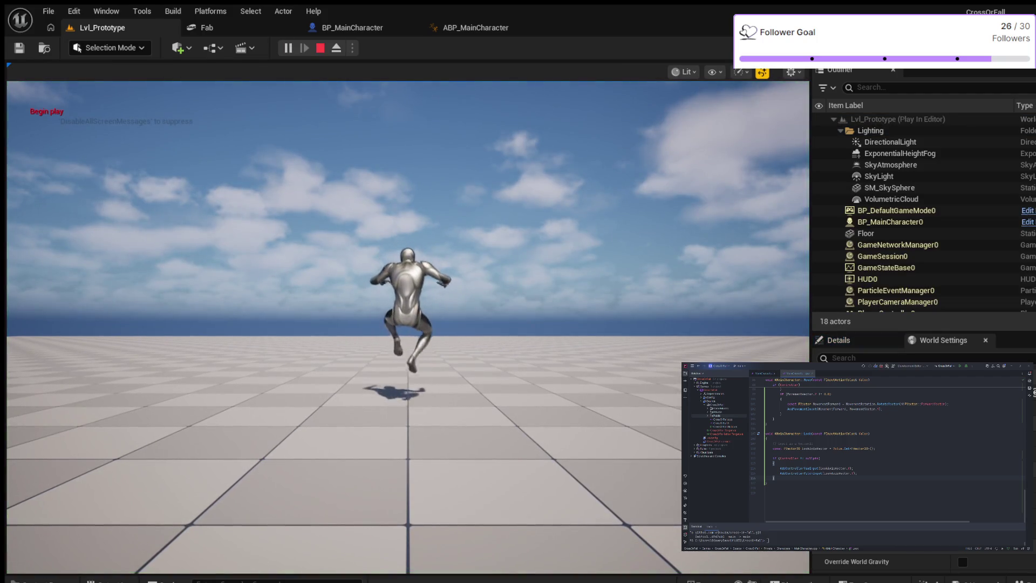
key(space)
key(space)
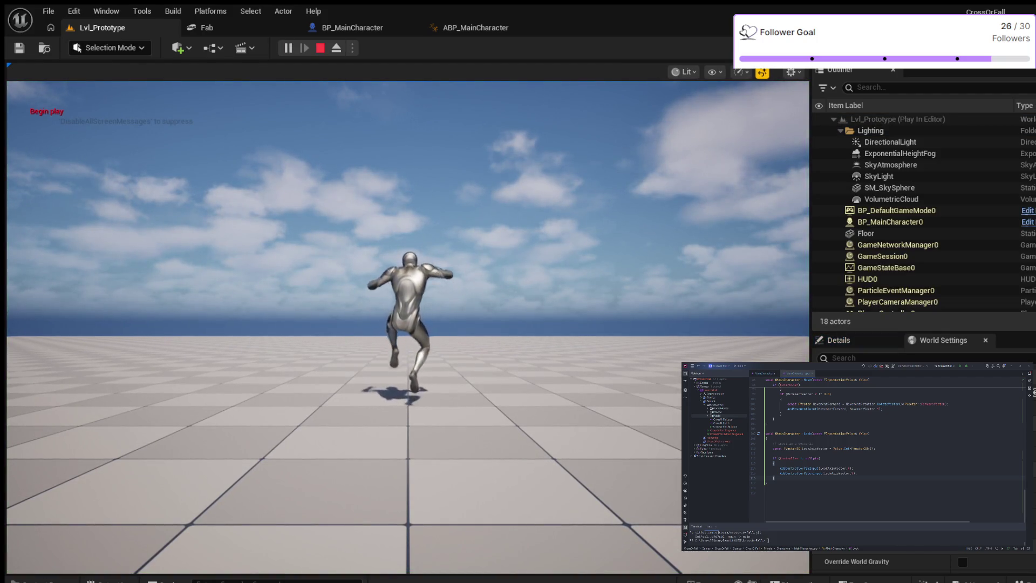
key(space)
key(space)
key(Escape)
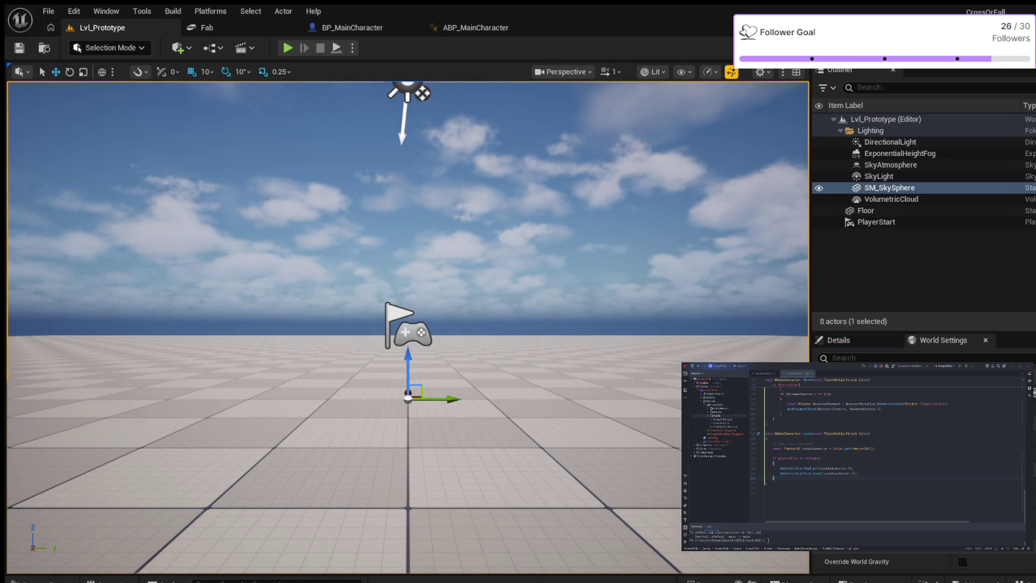
click(476, 27)
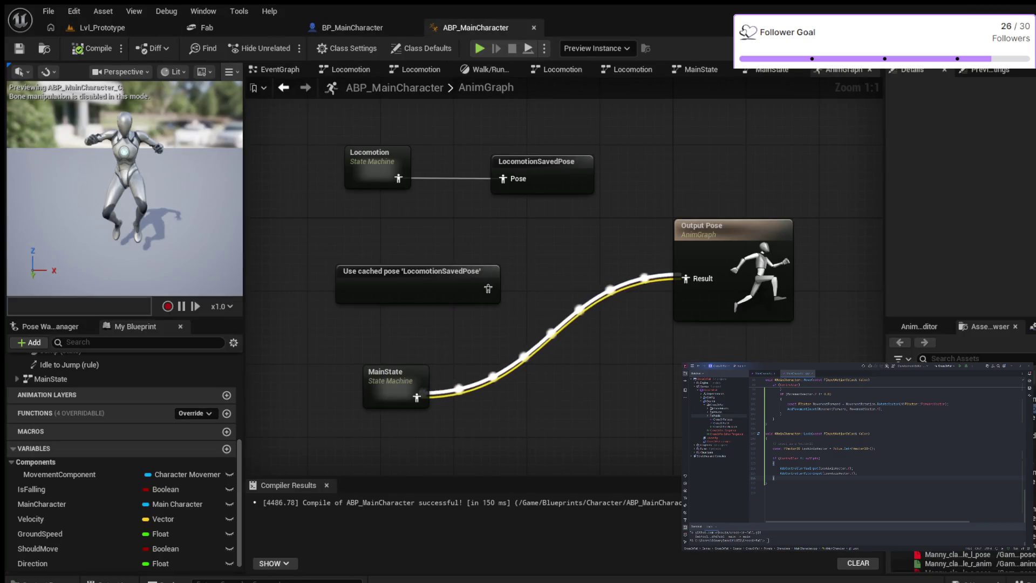
- Reposition the MainState and cached pose nodes and open the MainState state machine
drag(385, 374, 375, 336)
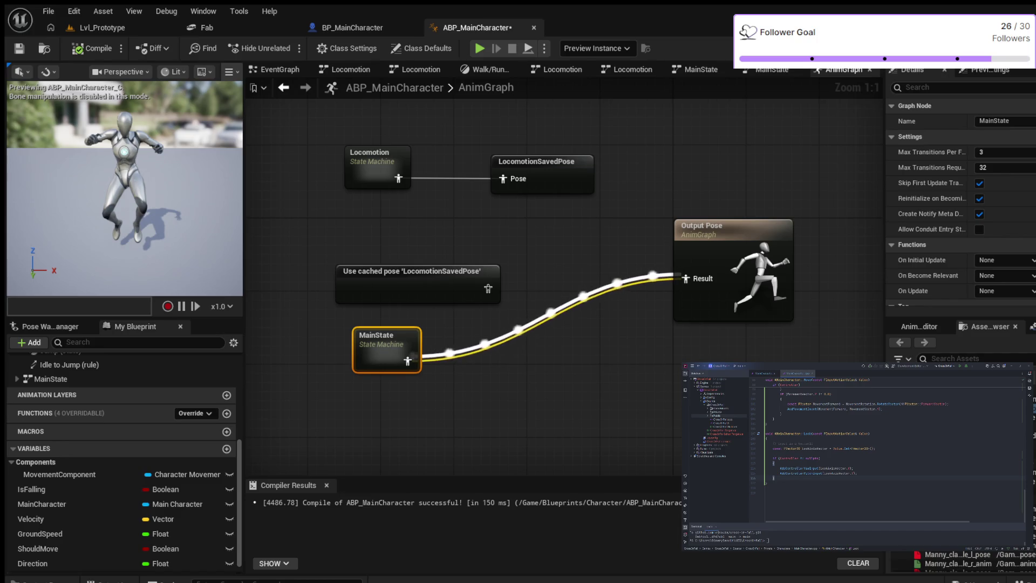
mouse_move(404, 272)
mouse_down()
mouse_move(385, 254)
mouse_move(359, 254)
mouse_up()
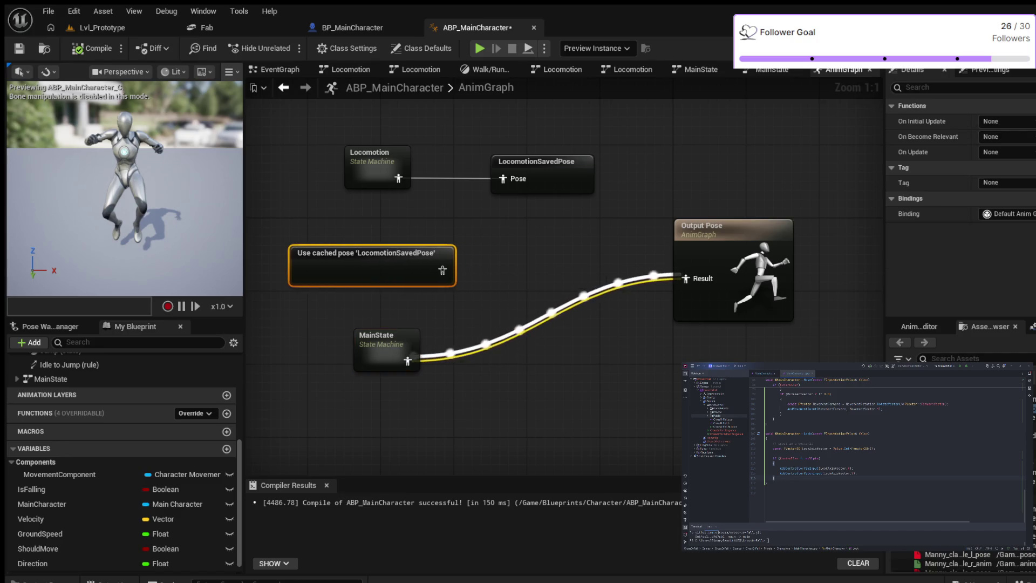
click(373, 337)
double_click(374, 338)
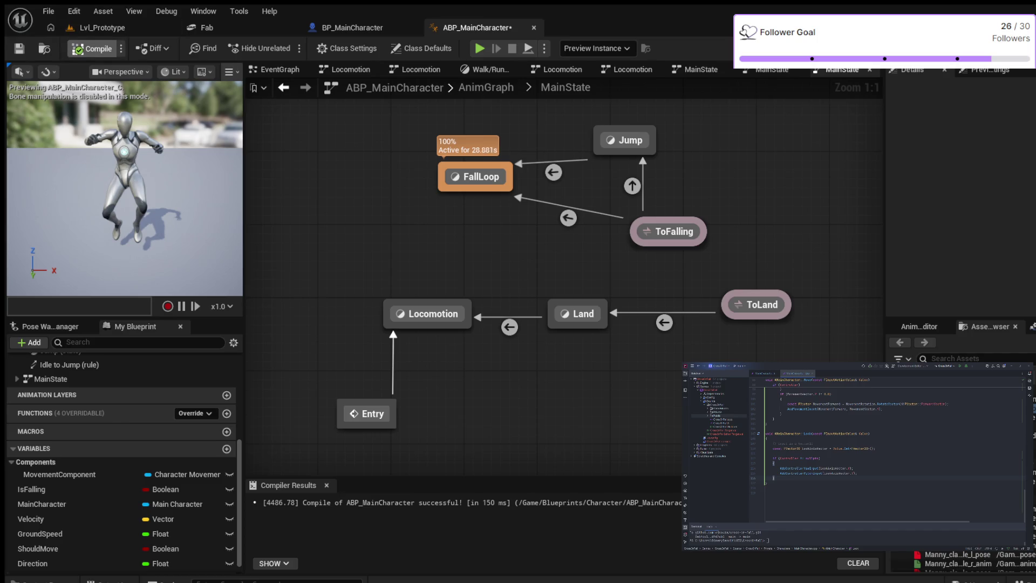
- Recompile the animation blueprint and return to the top-level AnimGraph from Locomotion
click(93, 48)
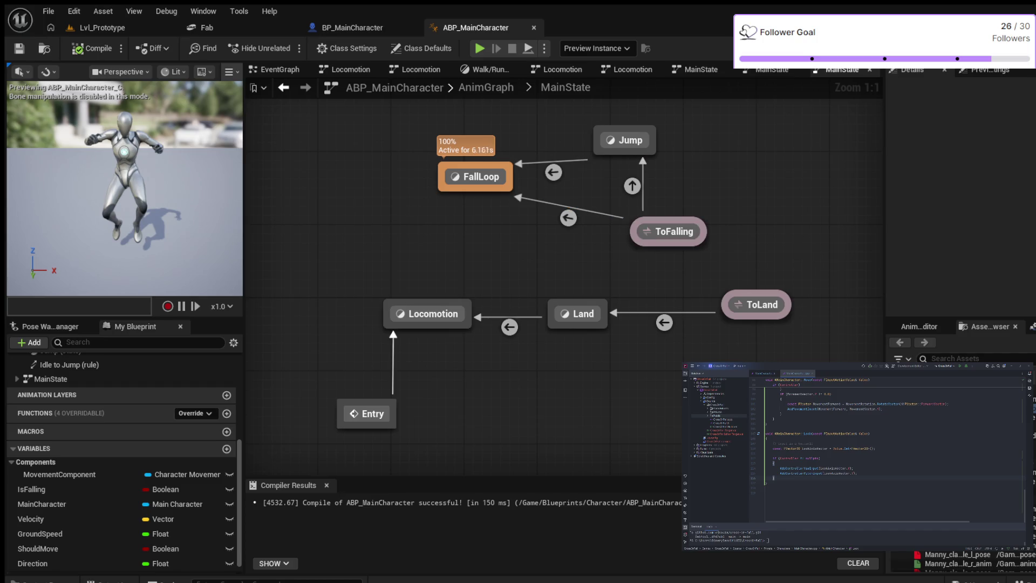
click(427, 313)
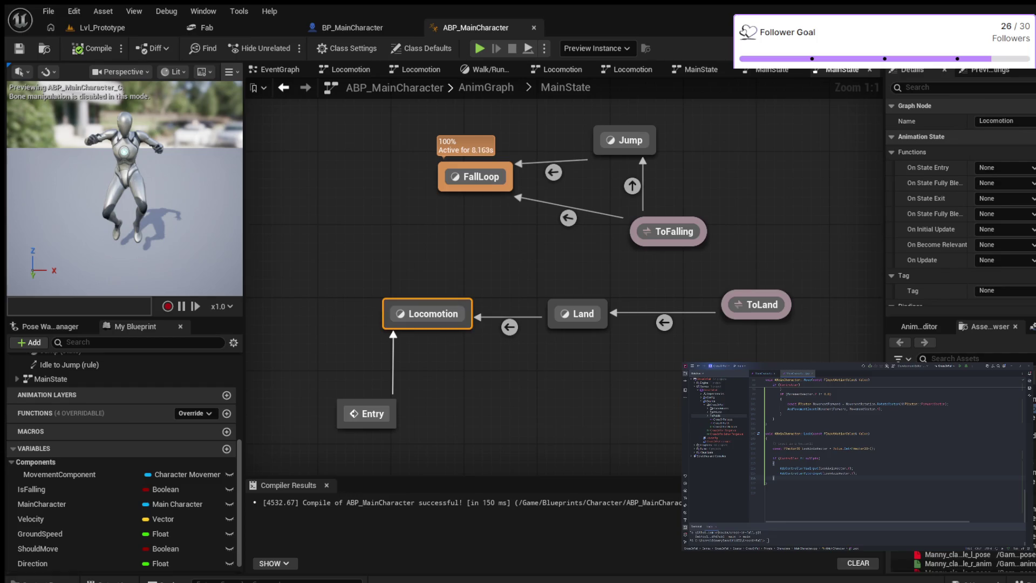
click(485, 87)
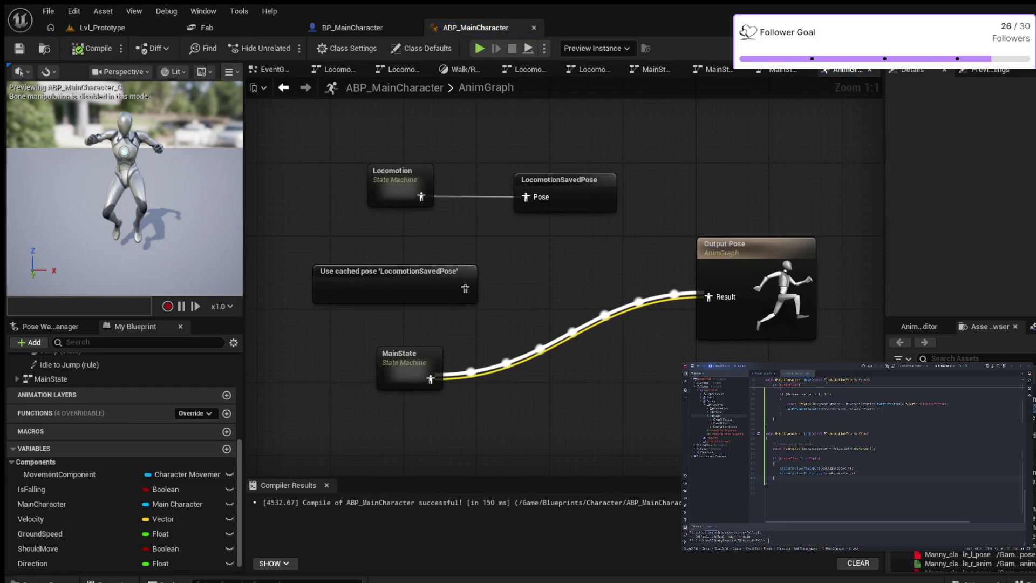
- Enter the MainState machine and the FallLoop state showing MM_Fall_Loop feeding its output pose
double_click(405, 357)
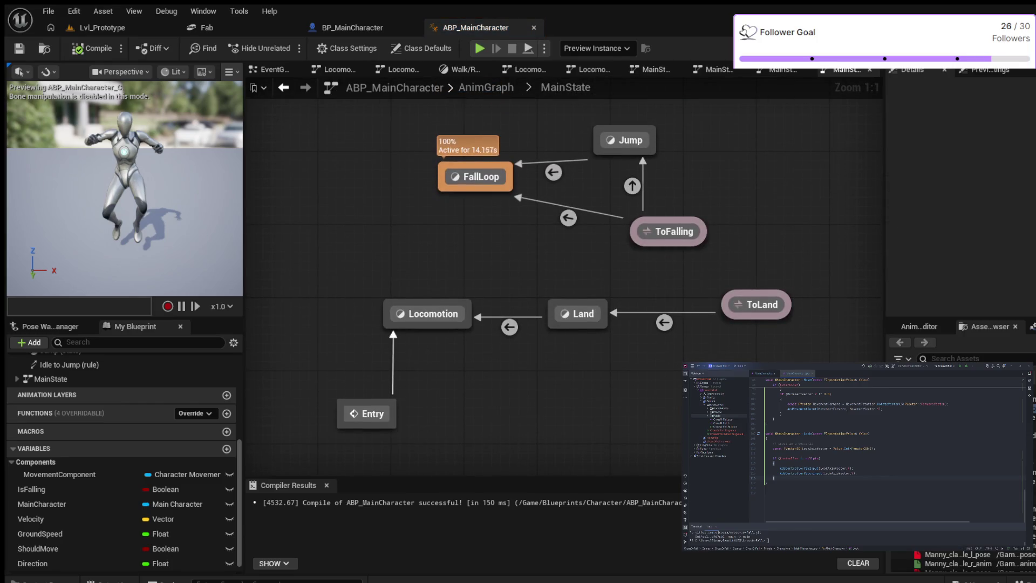
double_click(481, 176)
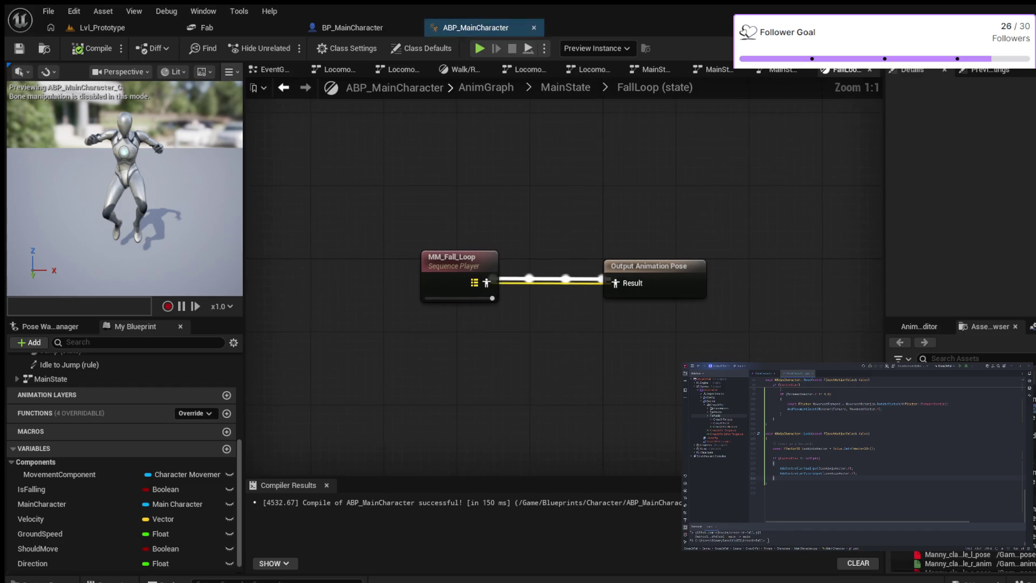
- Go back to the MainState state machine via the breadcrumb
click(566, 87)
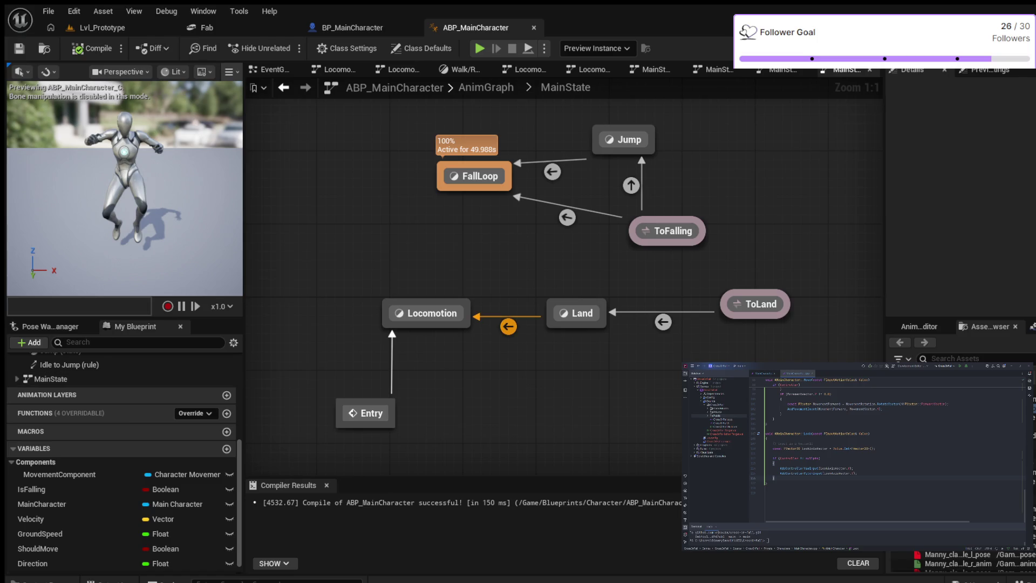
- Try Automatic Rule Based Transition on Land-to-Locomotion, compile, then turn it off again
click(507, 326)
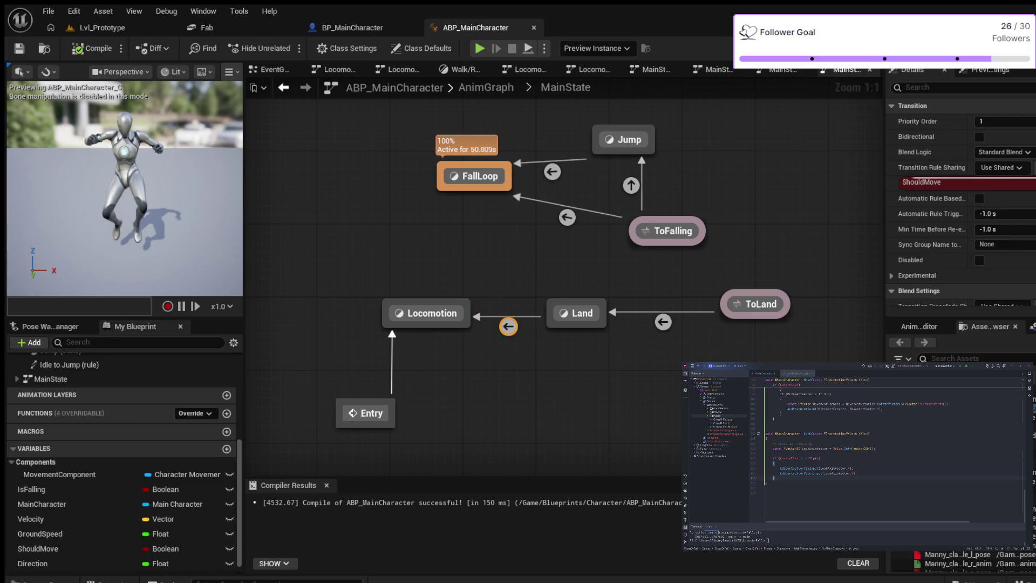
click(979, 199)
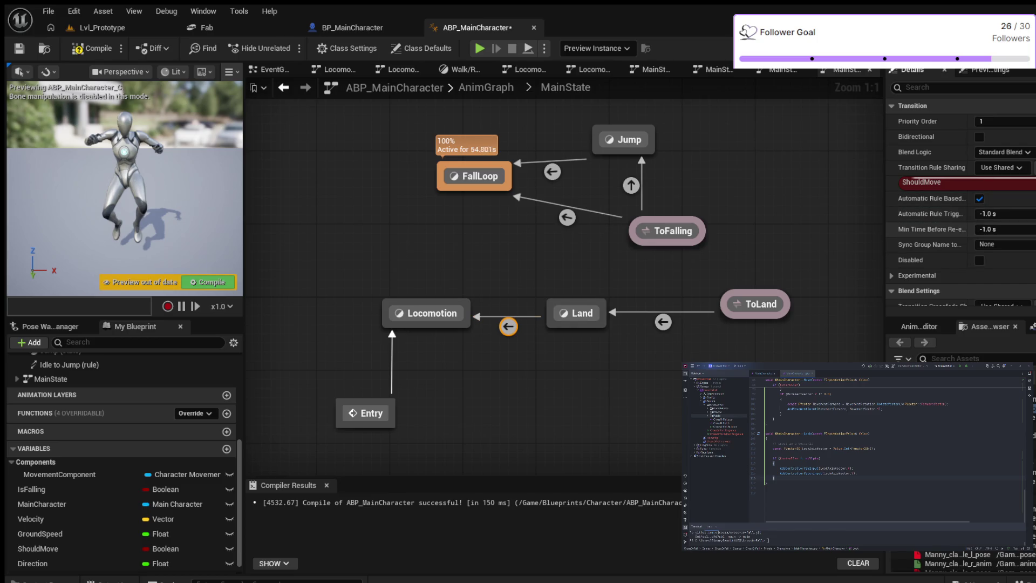
click(79, 49)
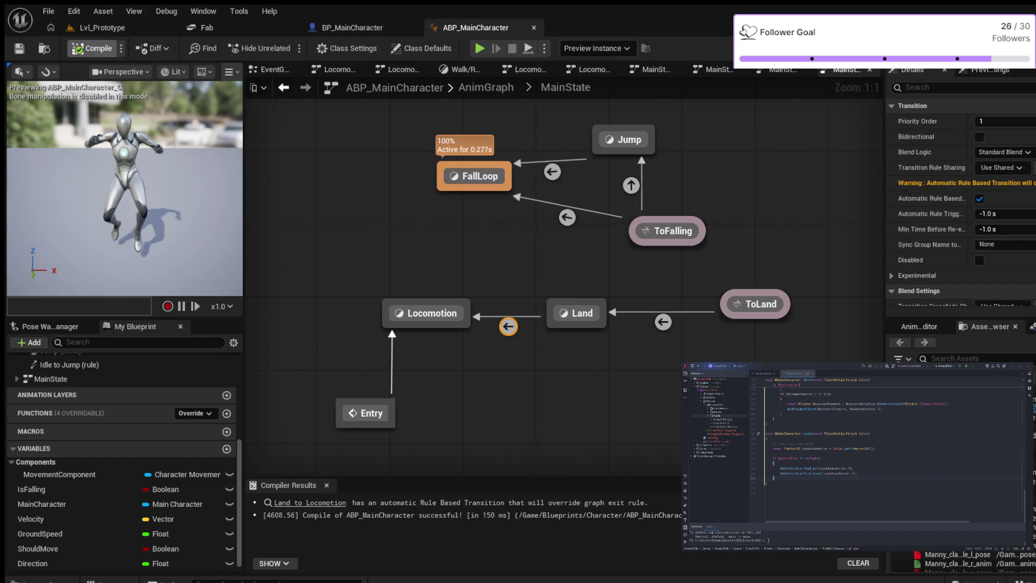
click(979, 198)
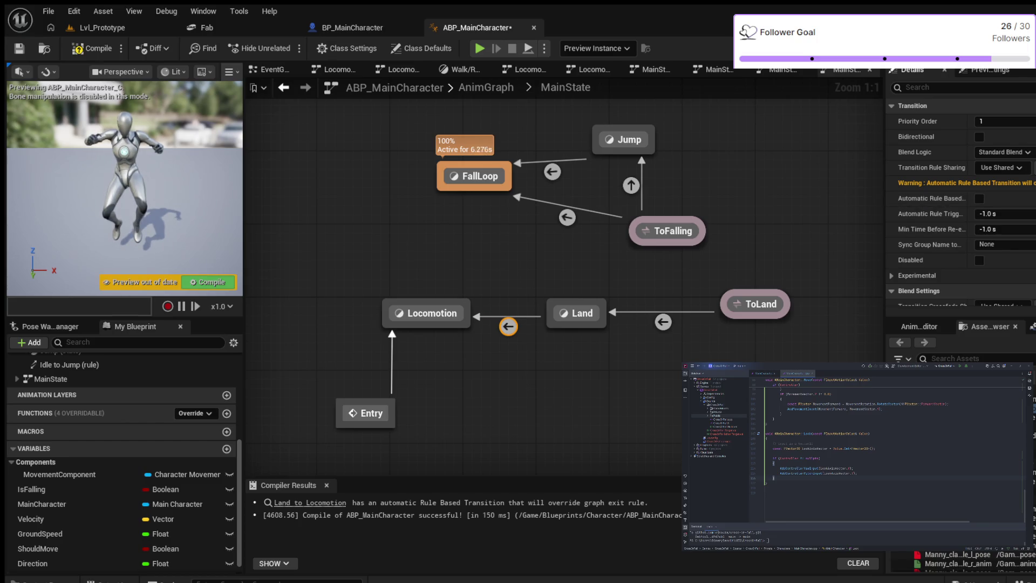
- Reselect the Land-to-Locomotion transition and the Land state to review their settings
click(508, 327)
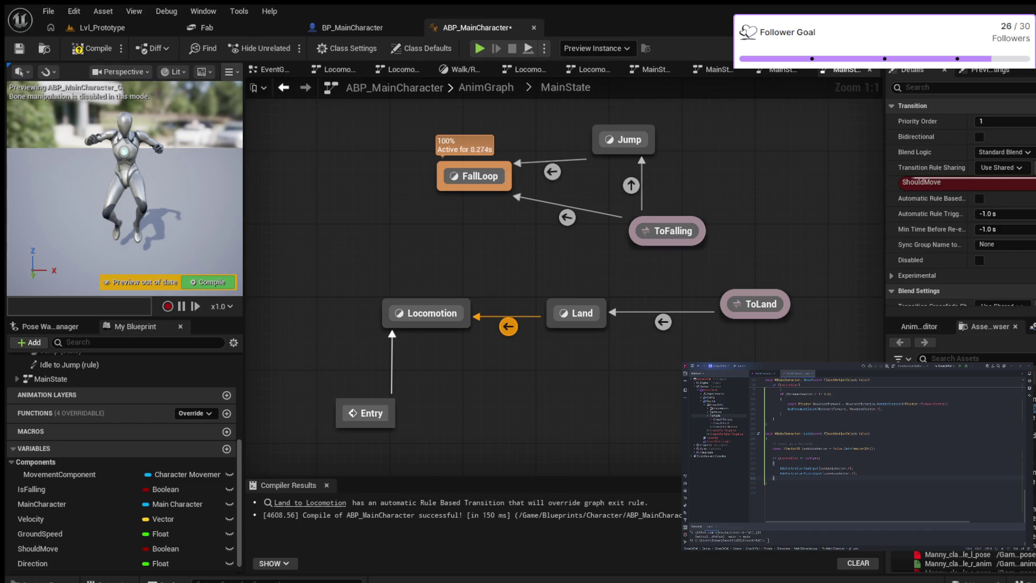
click(508, 327)
click(508, 326)
click(576, 313)
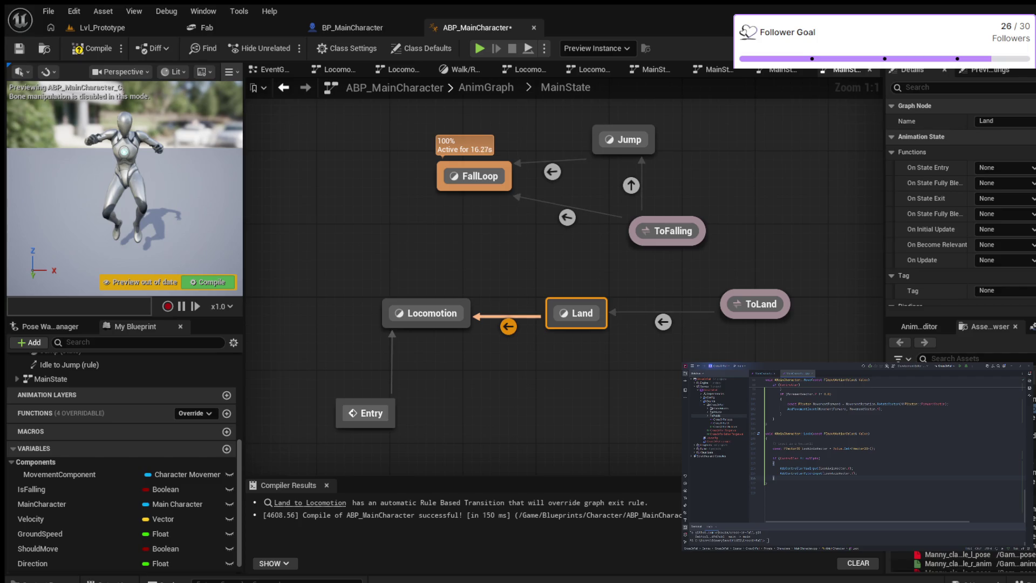
click(509, 326)
mouse_move(508, 327)
mouse_down()
mouse_move(531, 332)
mouse_move(494, 329)
mouse_up()
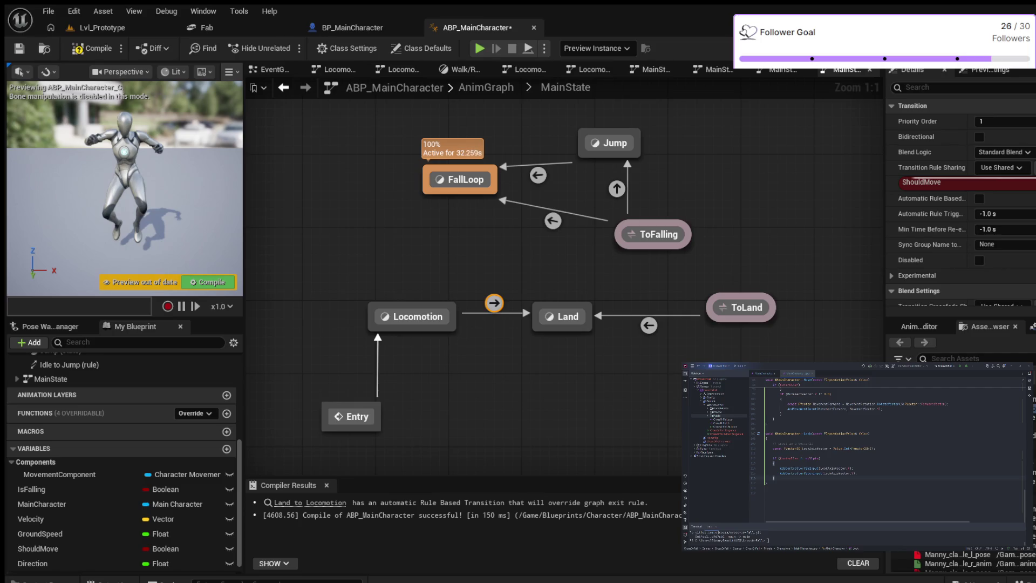
- Compile, undo the accidental transition change and reposition the Land state near Locomotion
key(F7)
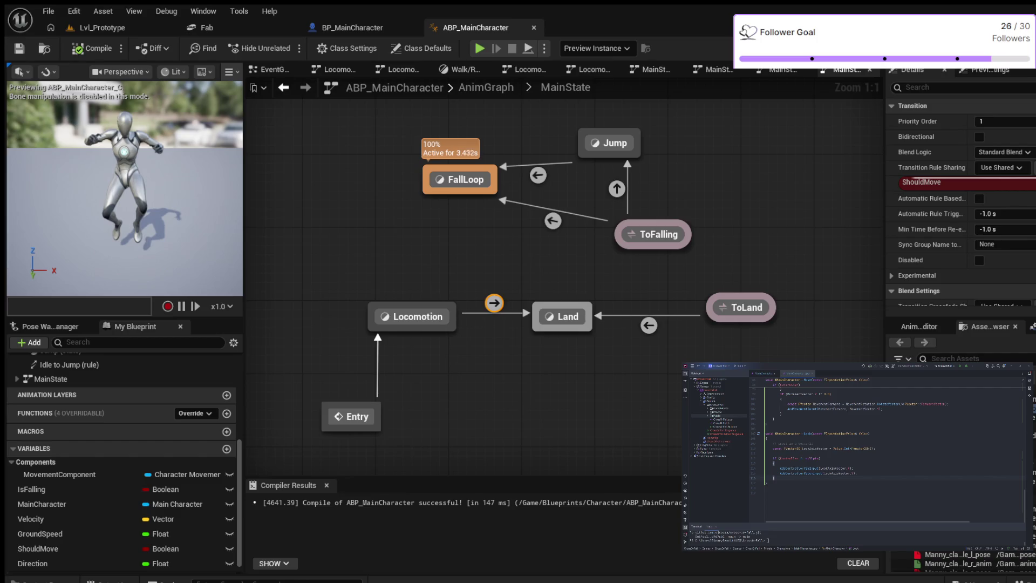
key(Delete)
drag(563, 328, 417, 318)
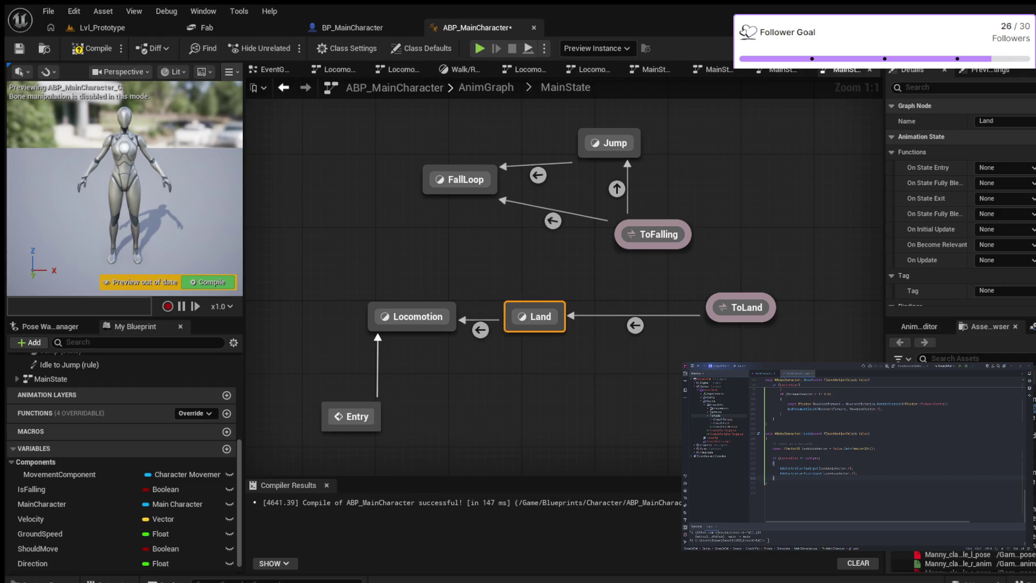
drag(562, 317, 581, 326)
click(417, 317)
- Add a second Land-to-Locomotion transition using the automatic rule and compile
drag(553, 315, 422, 316)
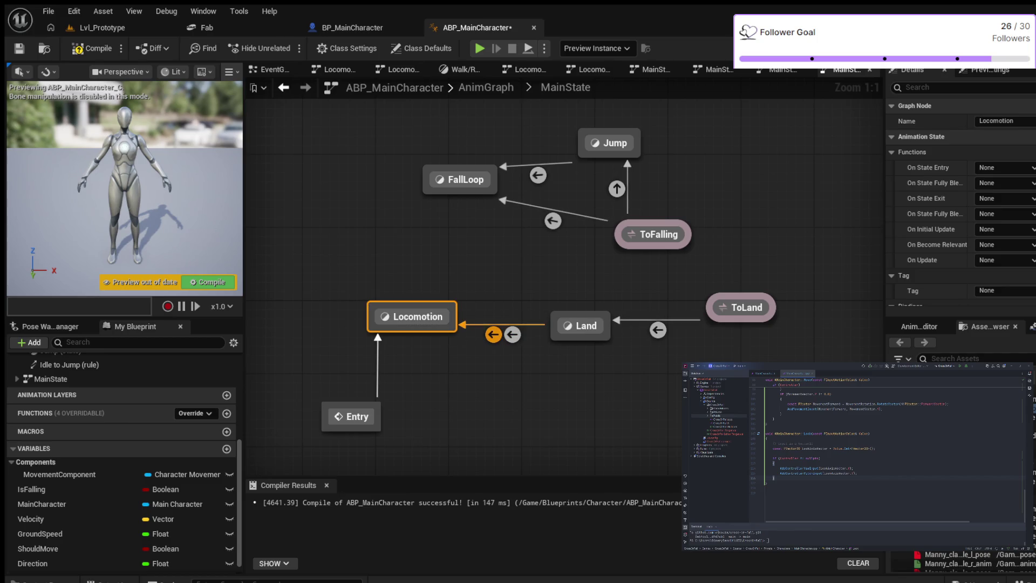
click(493, 334)
click(979, 198)
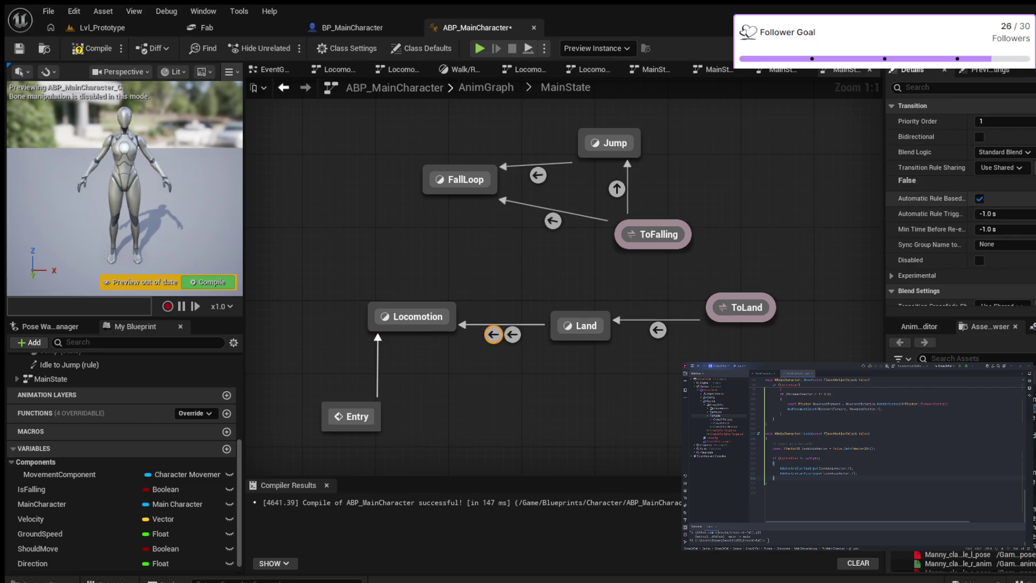
key(F7)
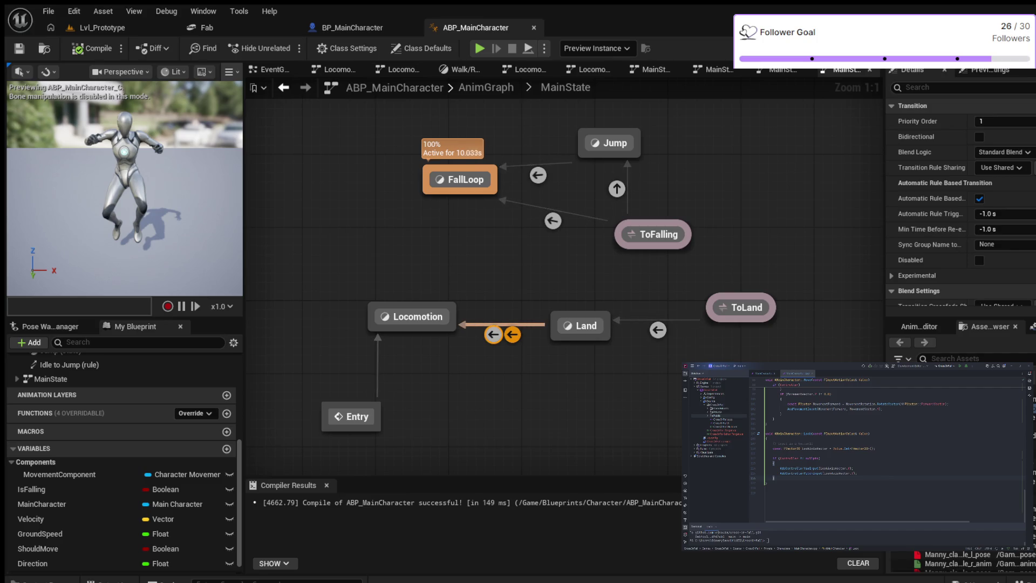
scroll(930, 187, down, 3)
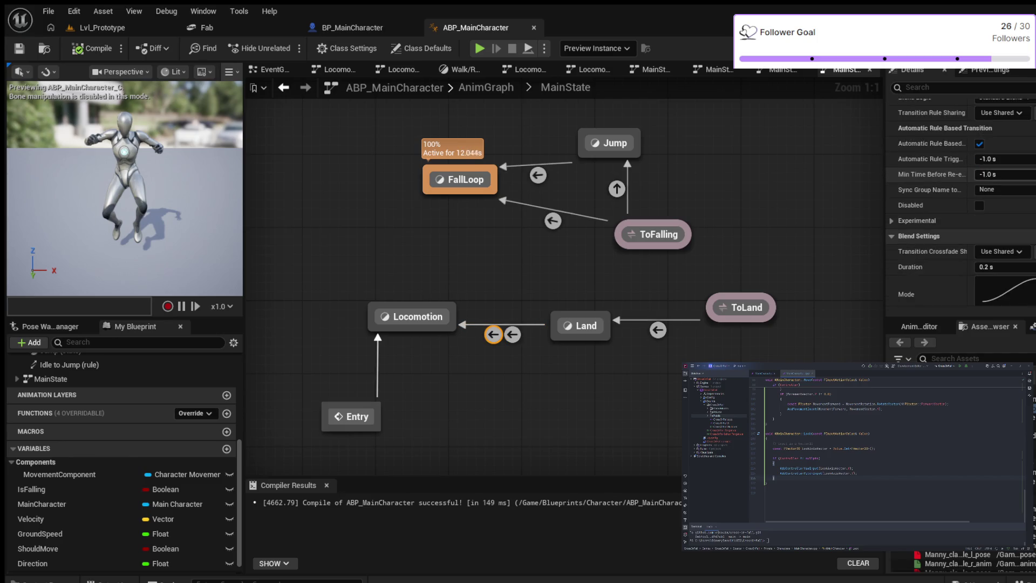
- Turn off the automatic rule, delete both Land-to-Locomotion transitions and compile
click(980, 144)
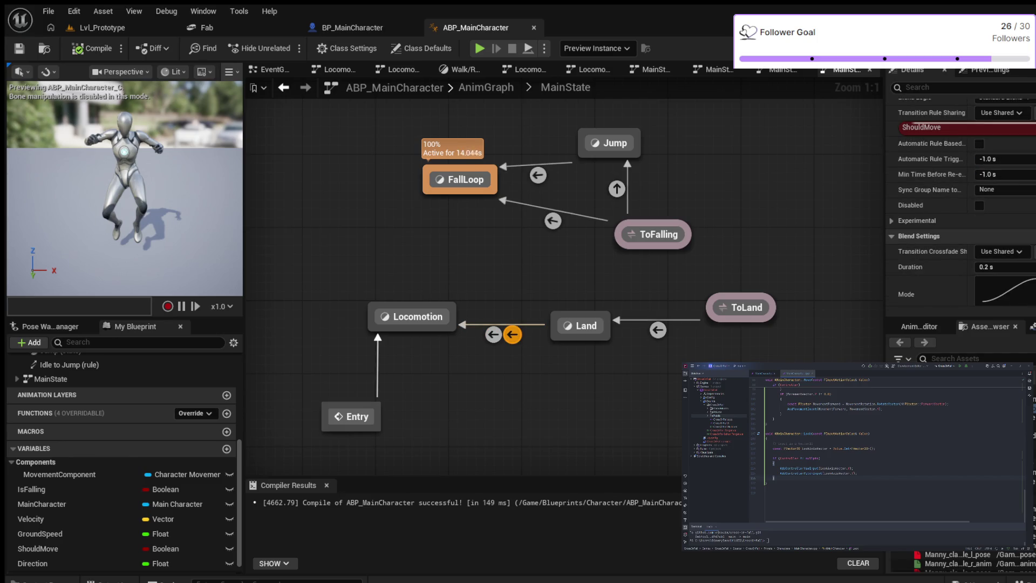
scroll(963, 187, up, 2)
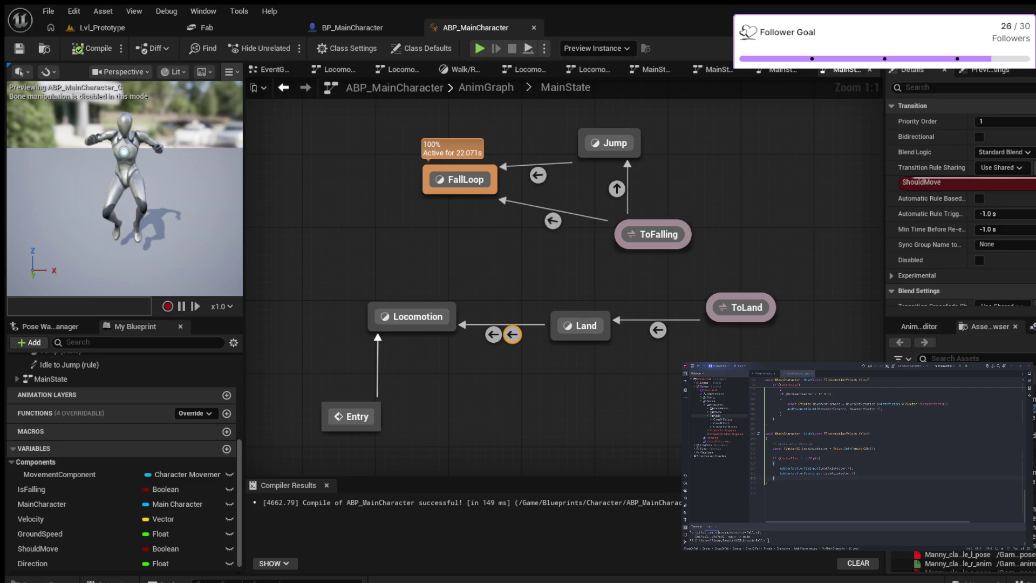
click(512, 334)
key(Delete)
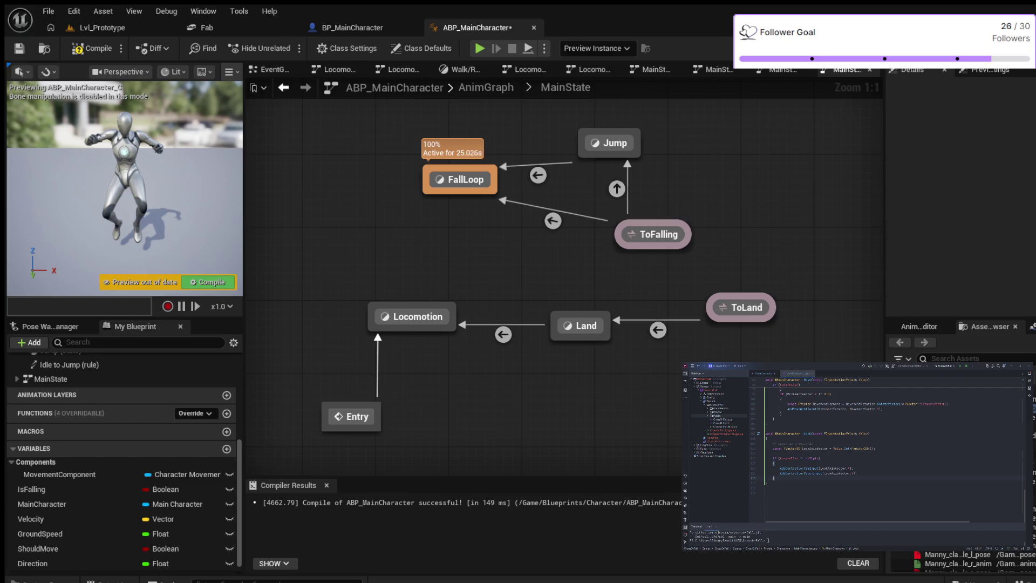
click(503, 333)
key(Delete)
key(F7)
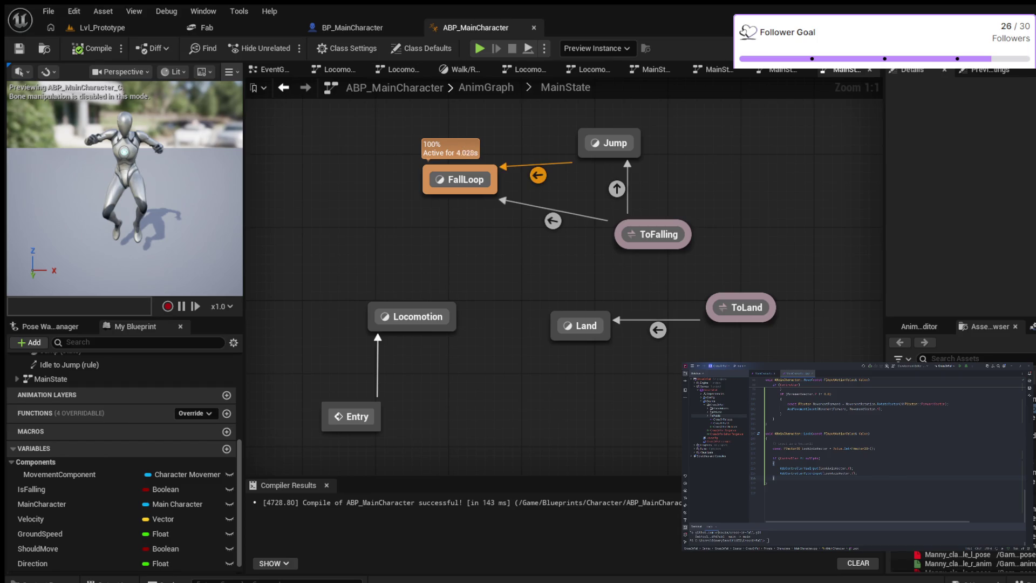
- Check the ToFalling-to-Jump rule, wire a fresh Land-to-Locomotion transition and enter its empty rule graph
click(553, 221)
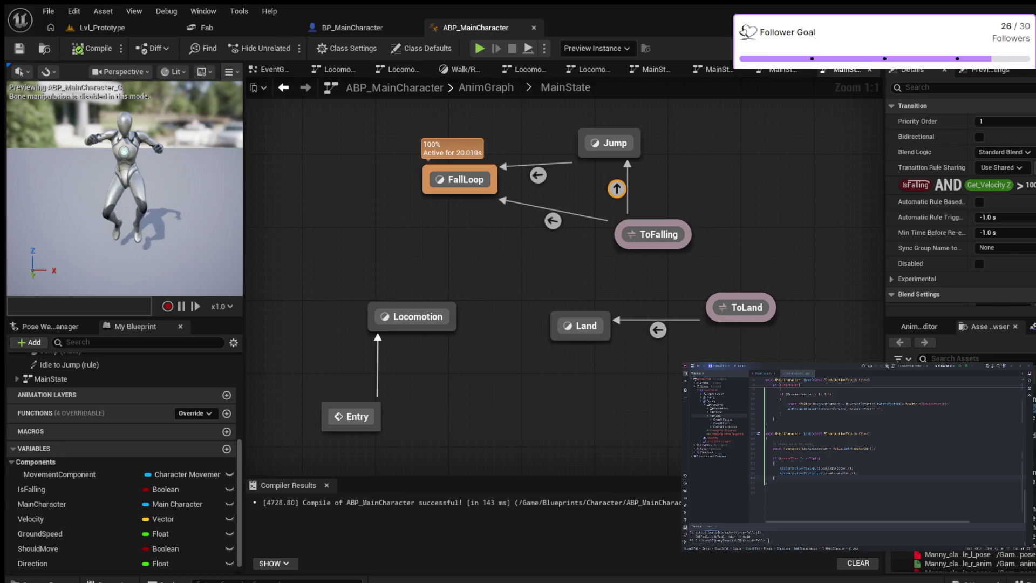
drag(554, 326, 418, 316)
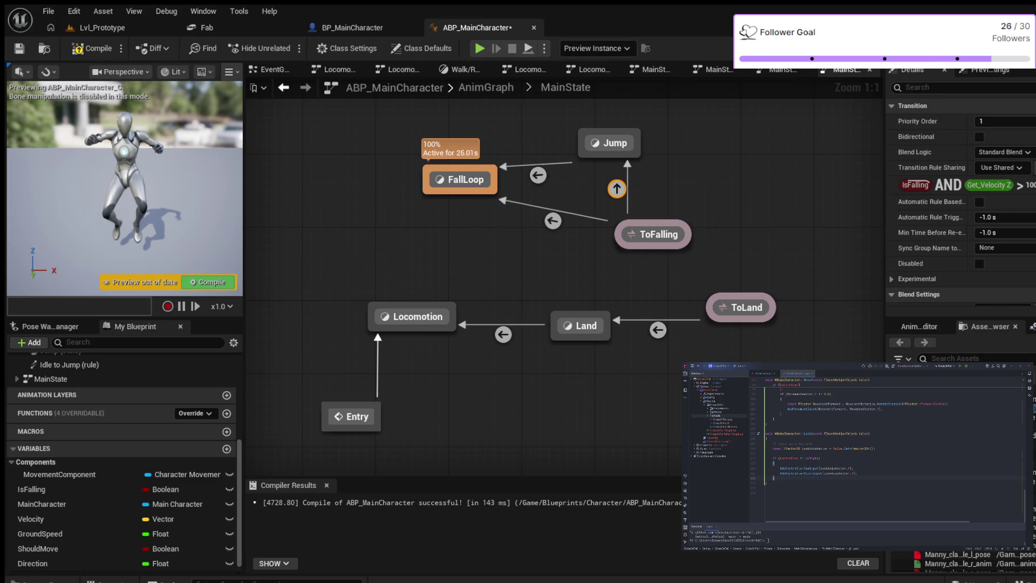
click(502, 333)
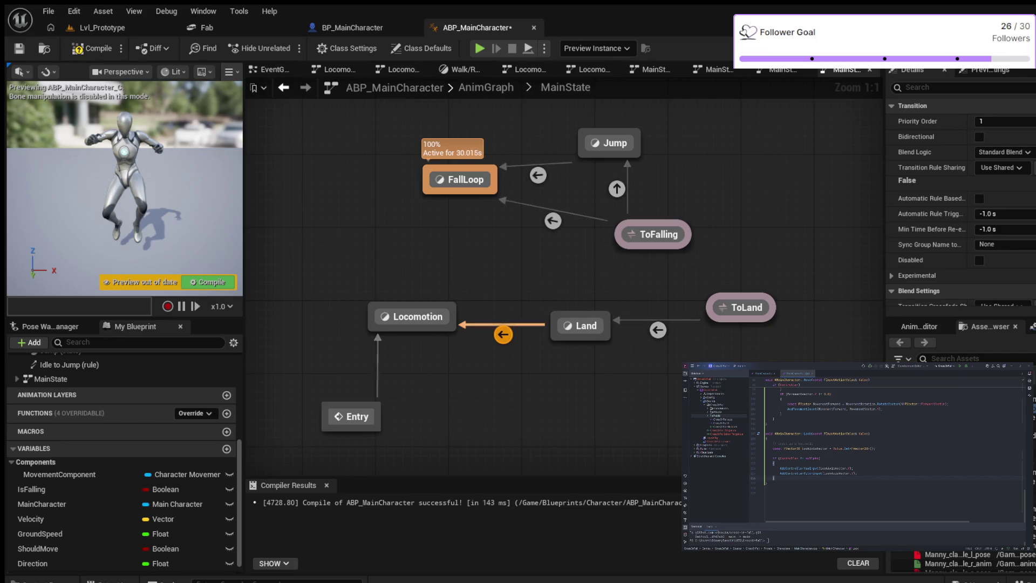
double_click(503, 333)
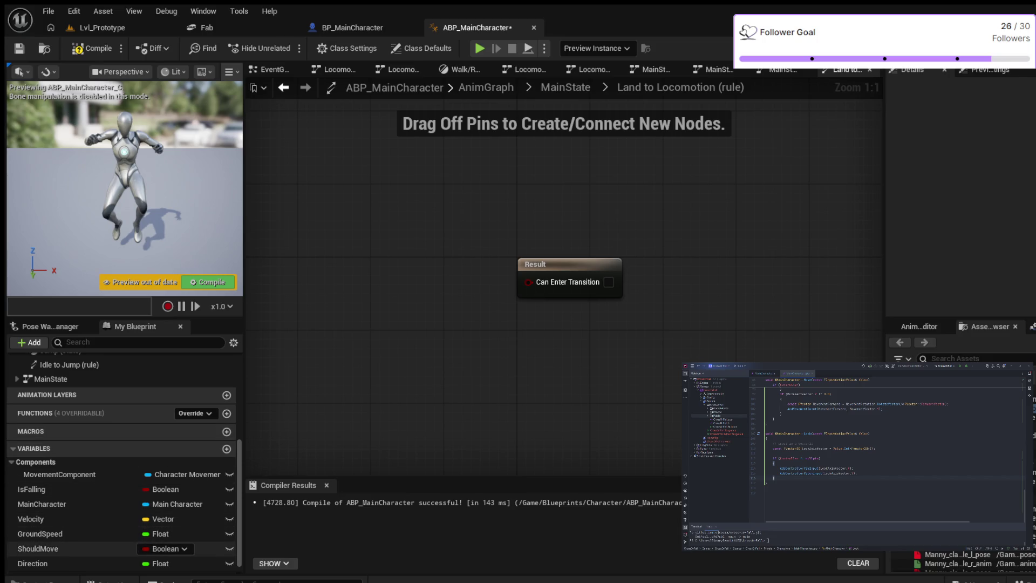
- Wire a ShouldMove getter to Can Enter Transition, compile, and return to MainState
click(48, 548)
mouse_move(37, 548)
mouse_down()
mouse_move(345, 261)
mouse_move(529, 280)
mouse_up()
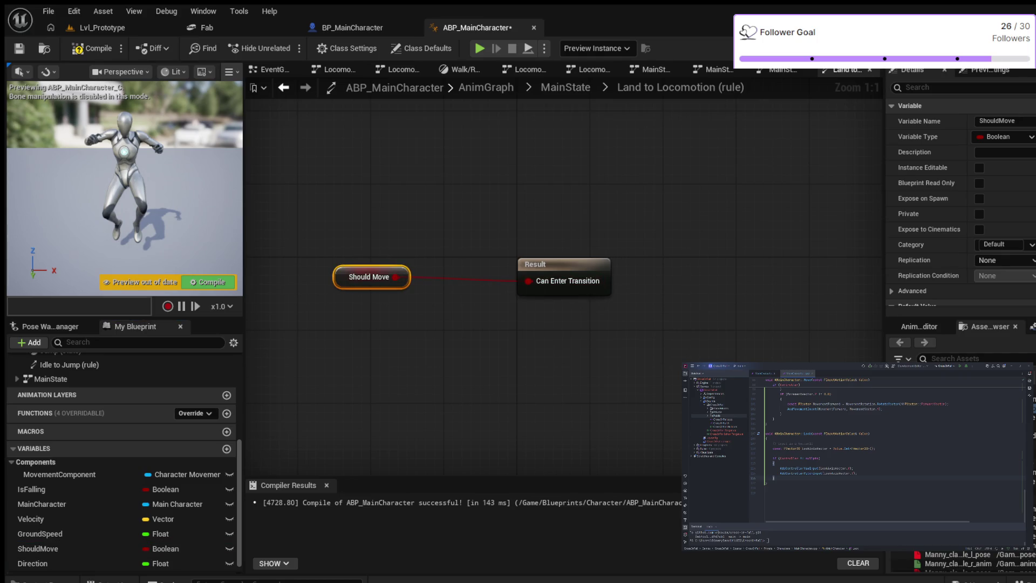
click(93, 48)
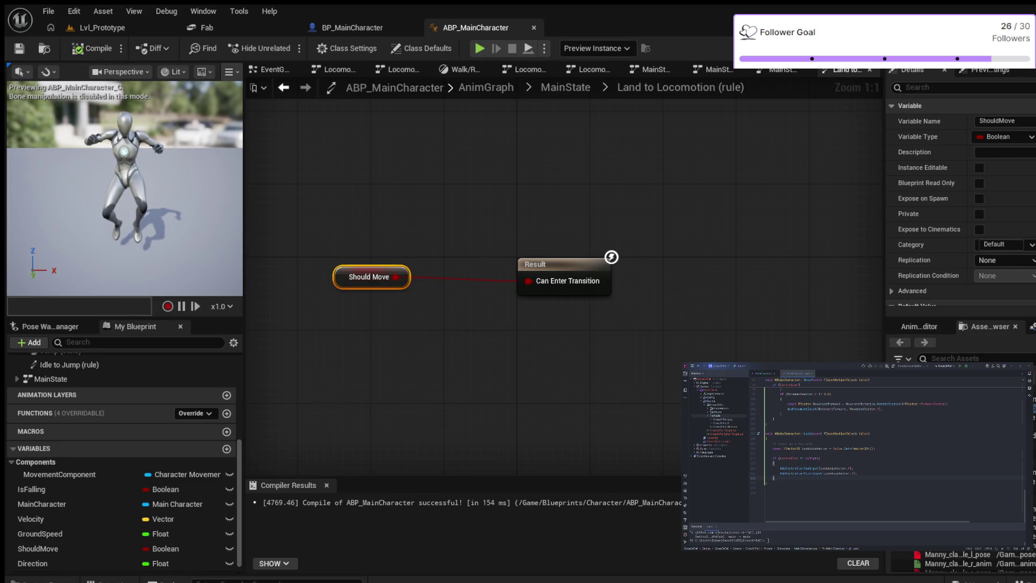
click(565, 86)
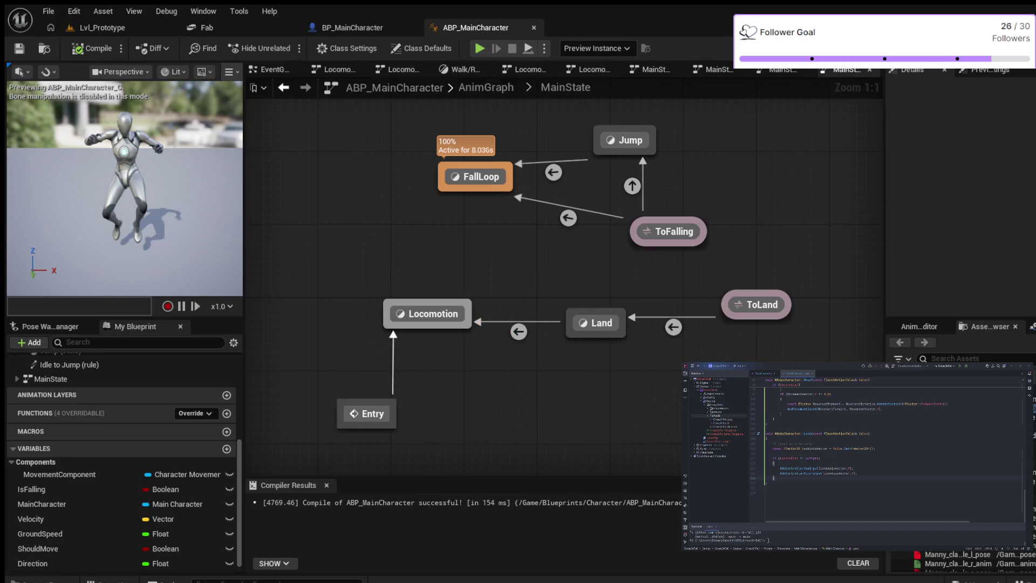
drag(469, 314, 578, 321)
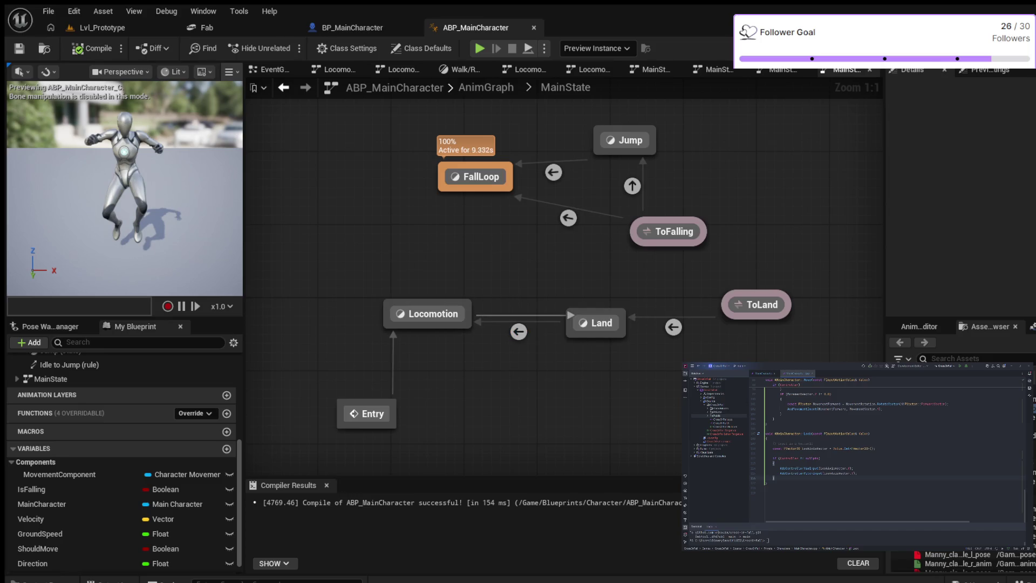
- Add a Locomotion-to-Land transition with the automatic rule, compile, then delete it
drag(576, 321, 576, 321)
drag(469, 313, 576, 321)
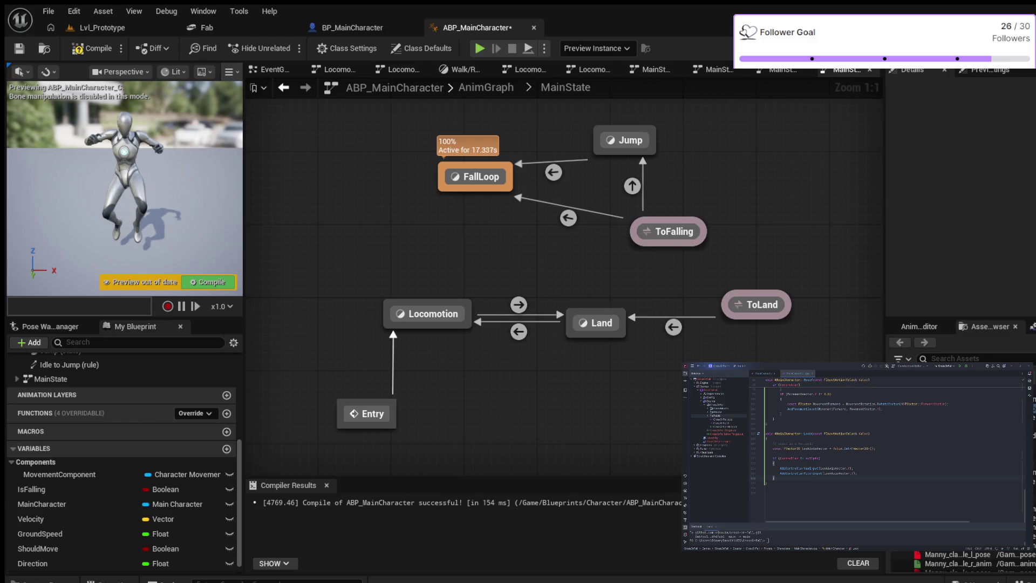
click(518, 304)
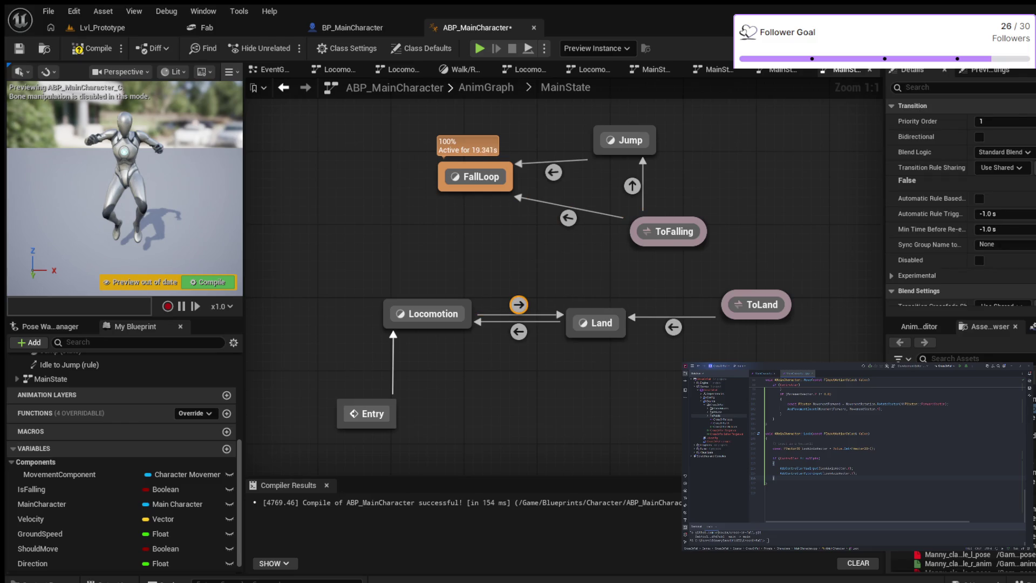
click(979, 198)
click(92, 48)
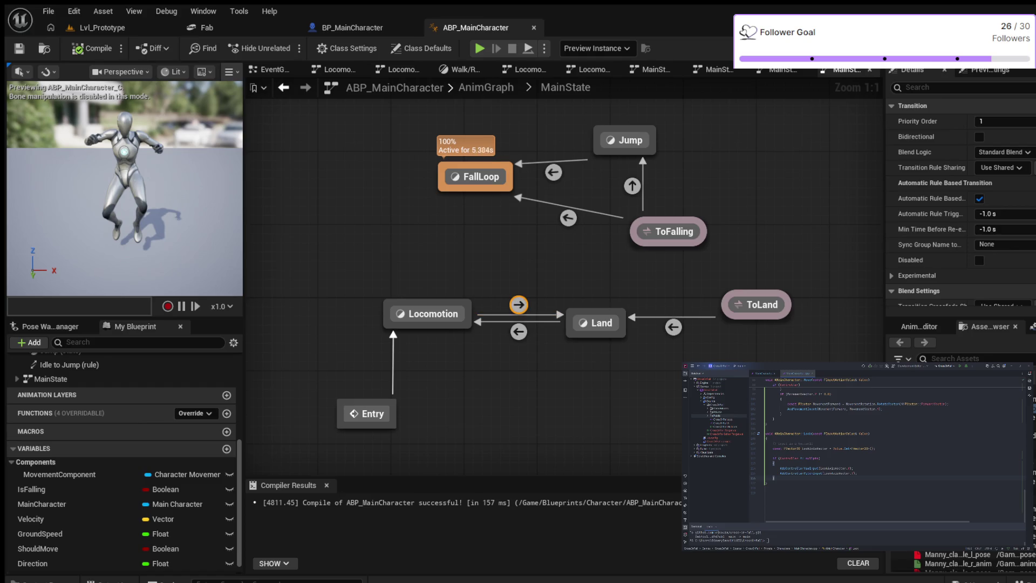
key(Delete)
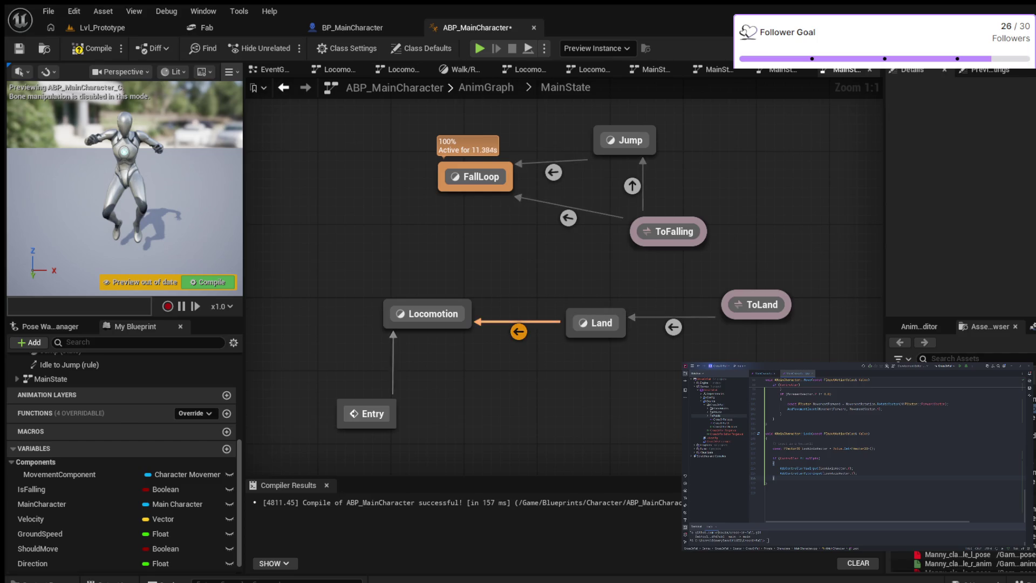
click(596, 322)
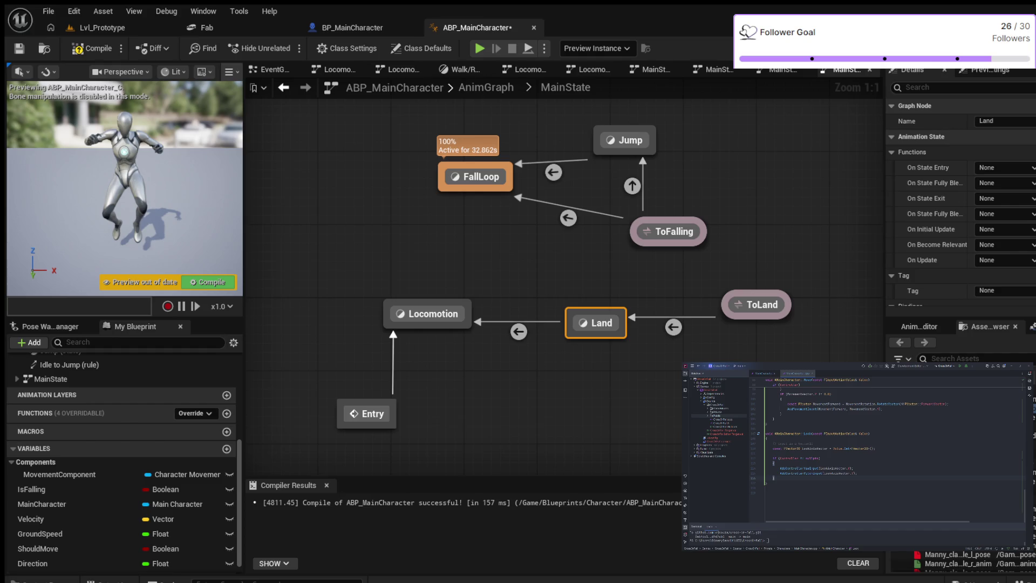
key(Escape)
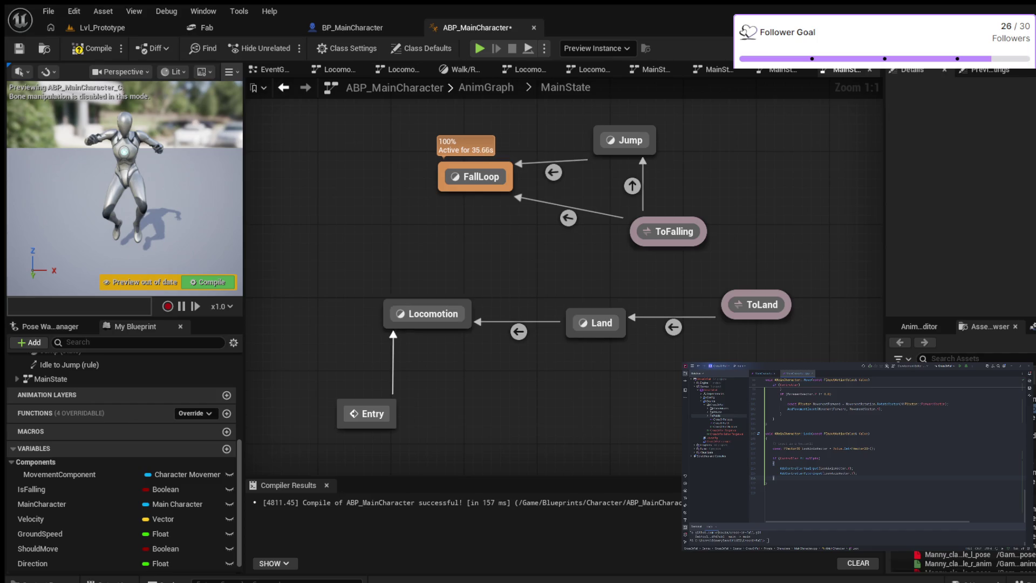
click(427, 313)
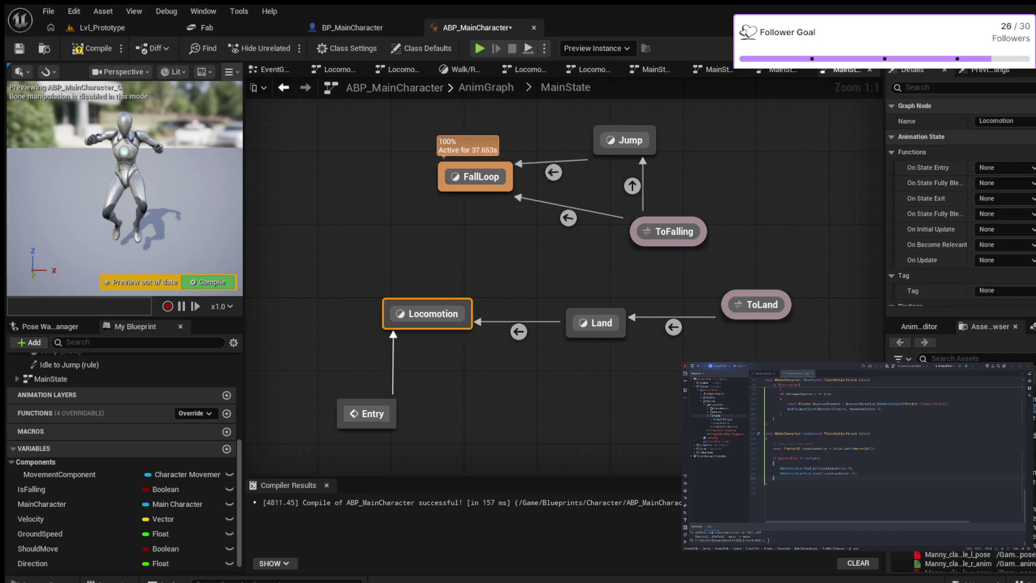
scroll(939, 210, down, 2)
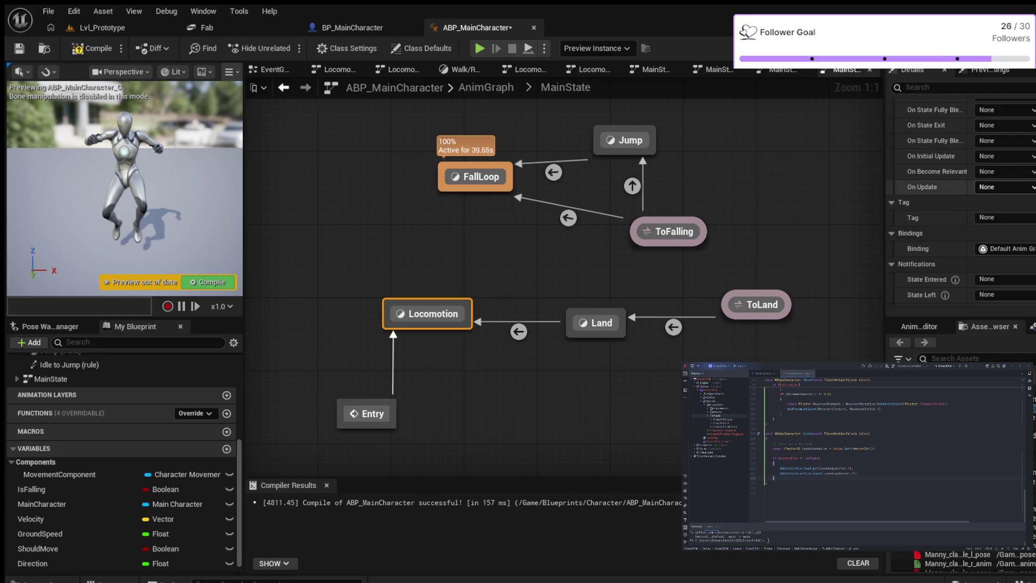
scroll(962, 203, down, 1)
scroll(939, 198, up, 3)
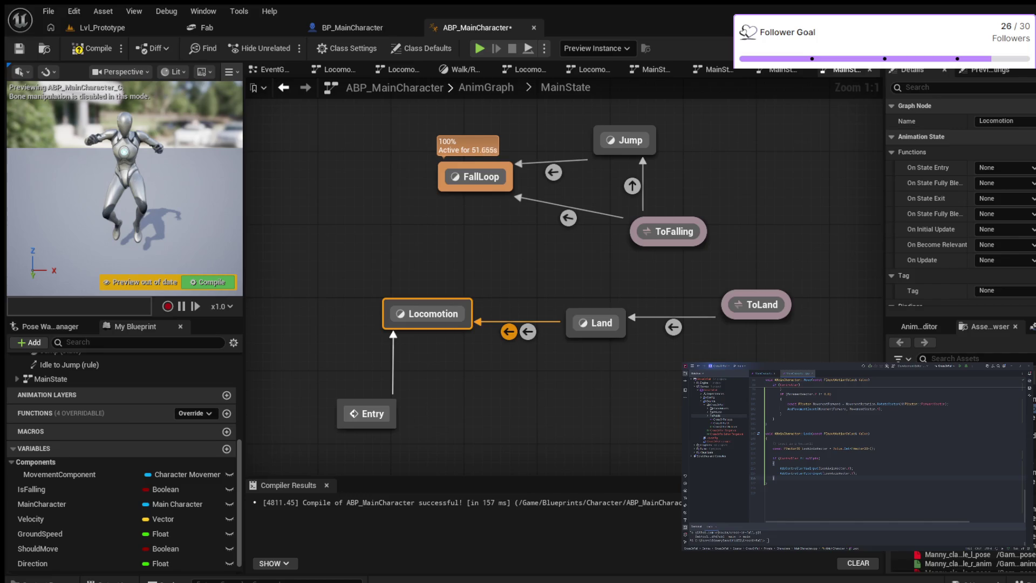
- Toggle Bidirectional on and off on Land-to-Locomotion, compile ABP_MainCharacter and switch to BP_MainCharacter
click(509, 331)
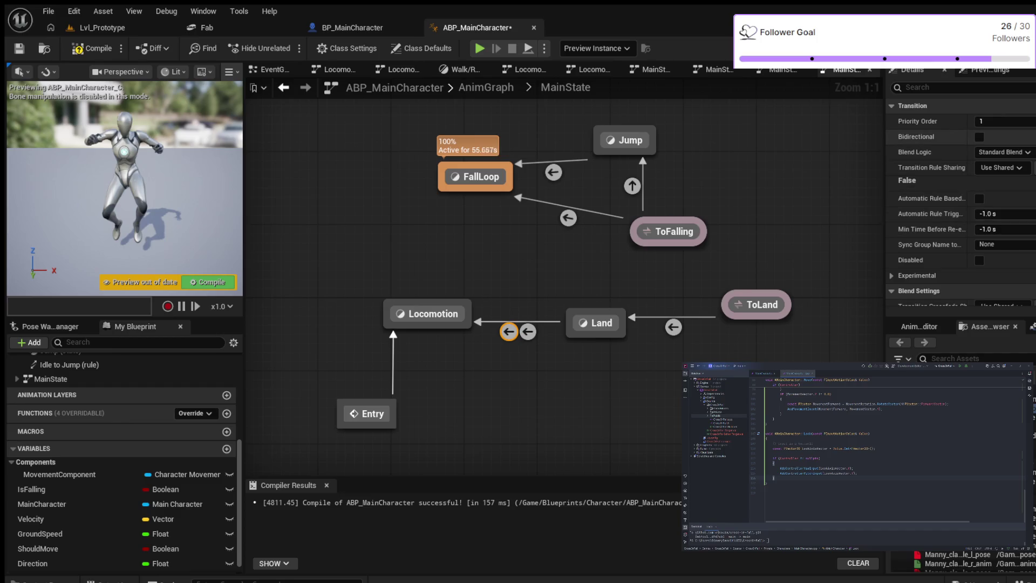
click(979, 137)
click(980, 137)
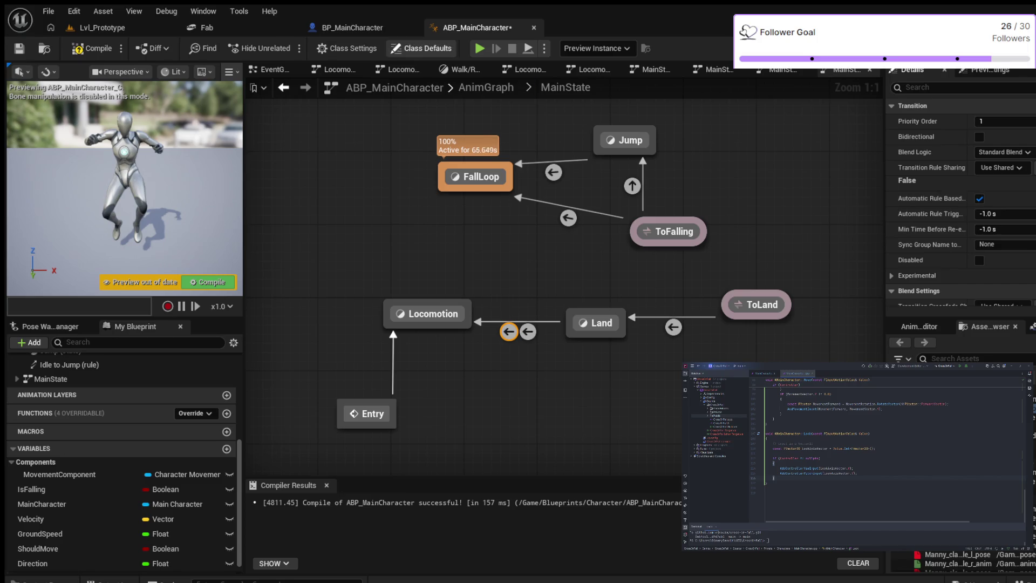
click(98, 49)
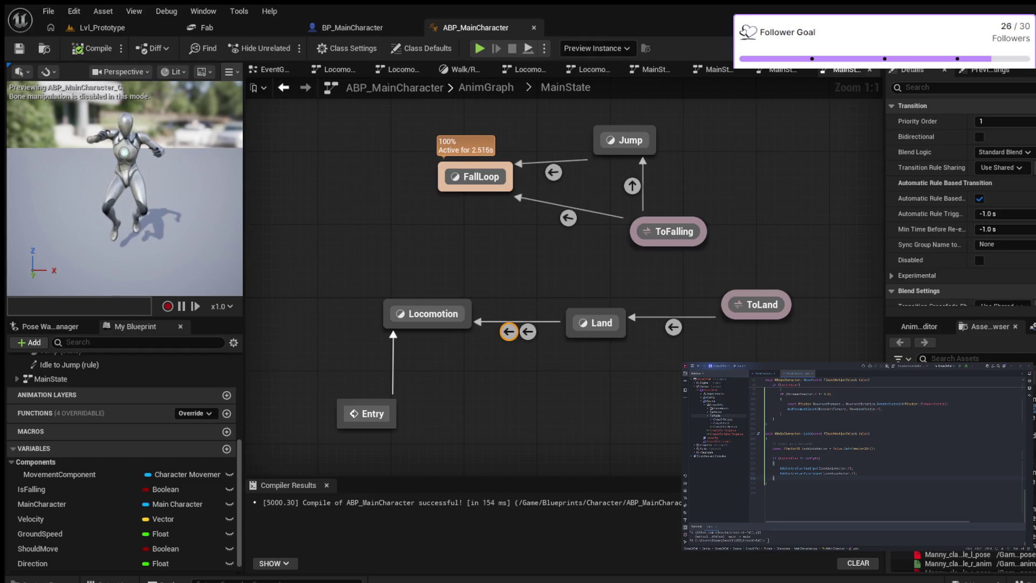
click(352, 27)
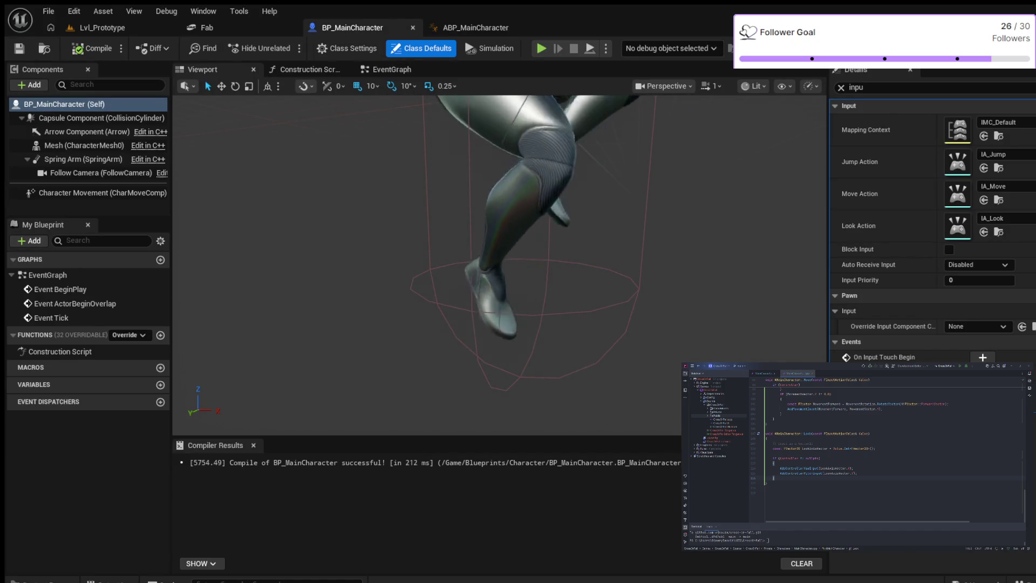
- Clear the Details search filter, compile BP_MainCharacter and orbit the viewport around the character
key(ctrl+a)
key(BackSpace)
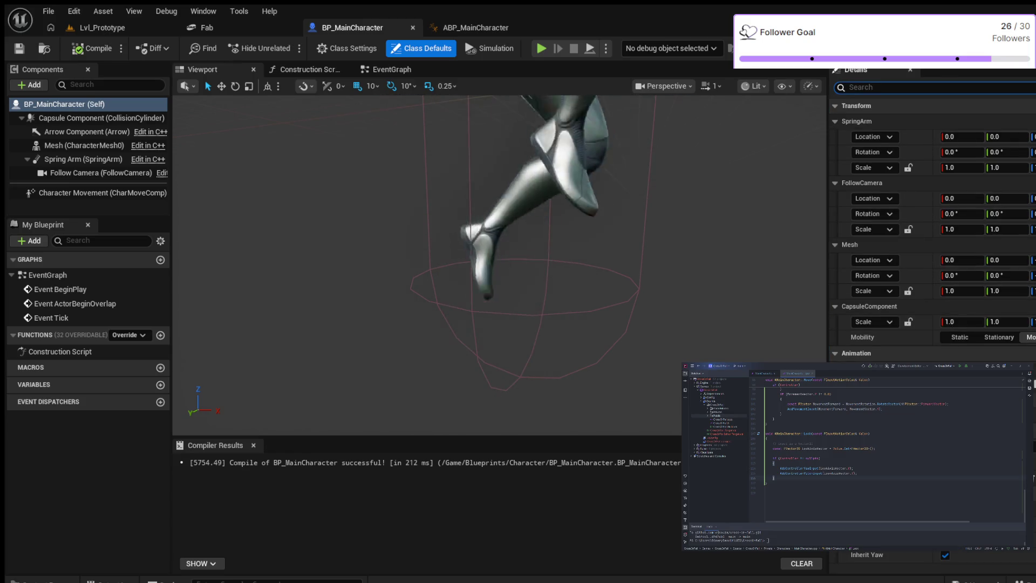
key(Escape)
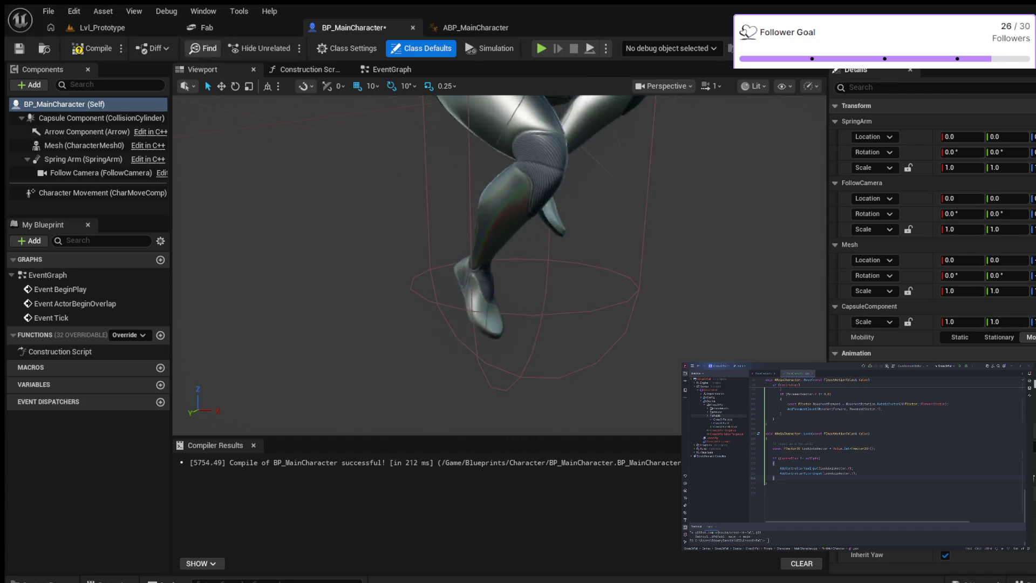
key(F7)
scroll(500, 267, down, 5)
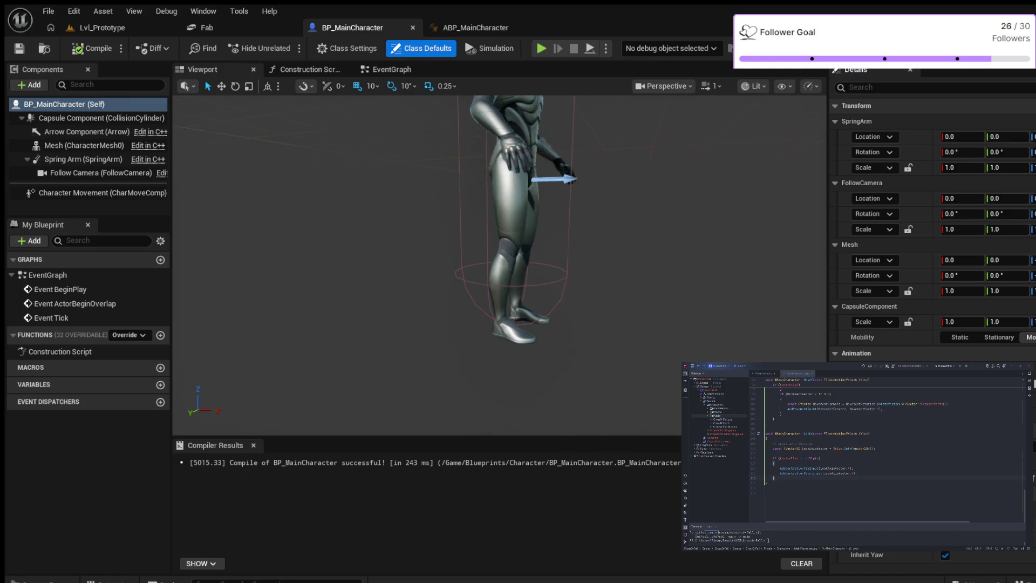
scroll(499, 268, down, 3)
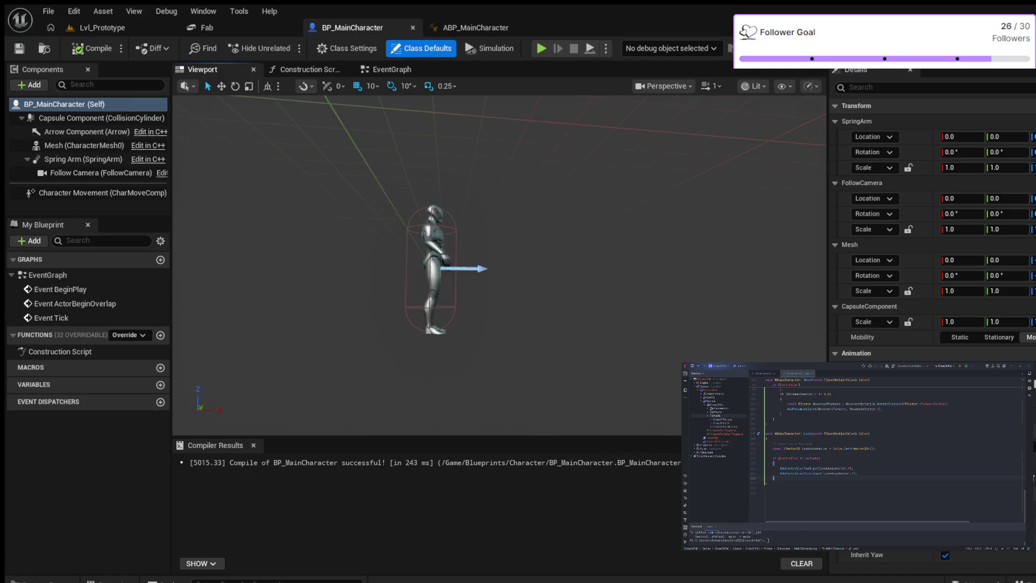
scroll(500, 267, down, 3)
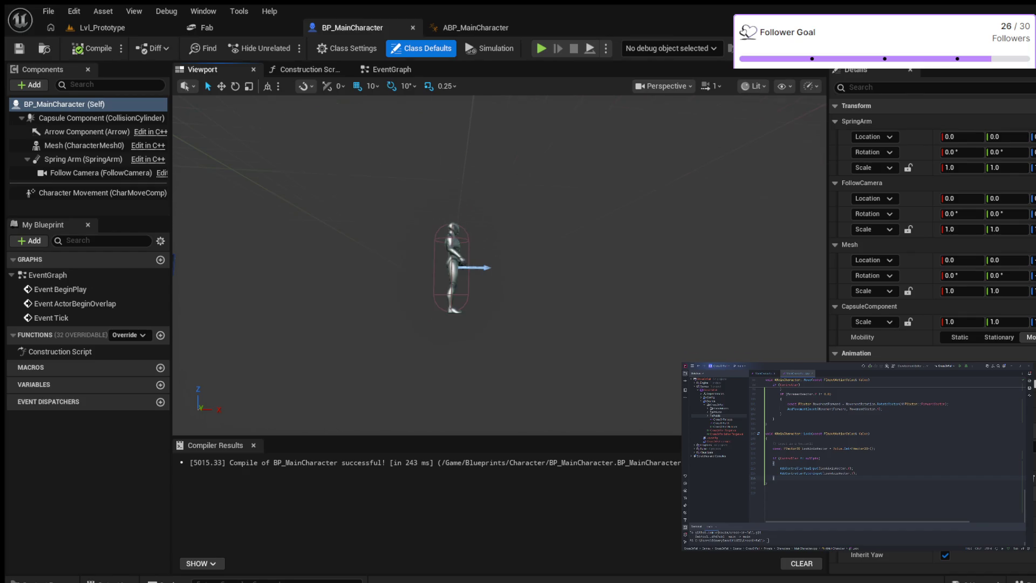
drag(500, 268, 499, 186)
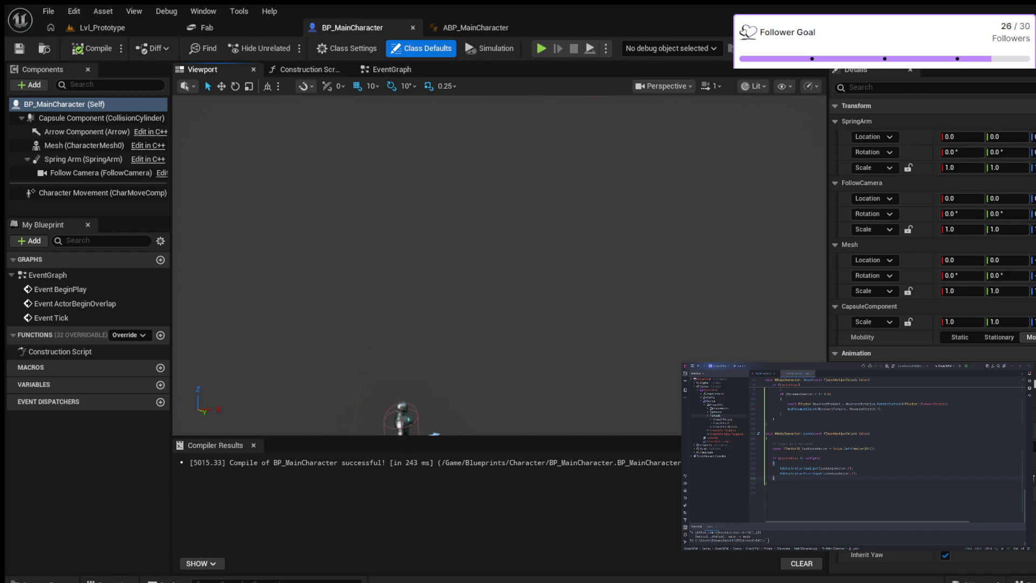
mouse_move(499, 268)
mouse_down()
mouse_move(517, 243)
mouse_move(499, 243)
mouse_move(526, 267)
mouse_move(615, 267)
mouse_move(526, 267)
mouse_move(599, 259)
mouse_up()
scroll(499, 267, up, 2)
scroll(499, 267, up, 5)
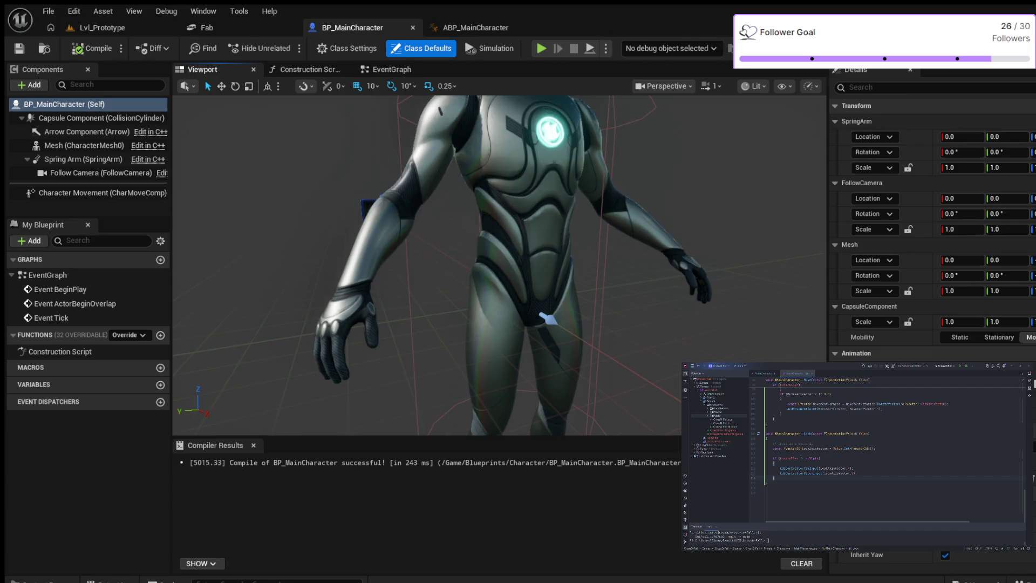
scroll(500, 268, down, 5)
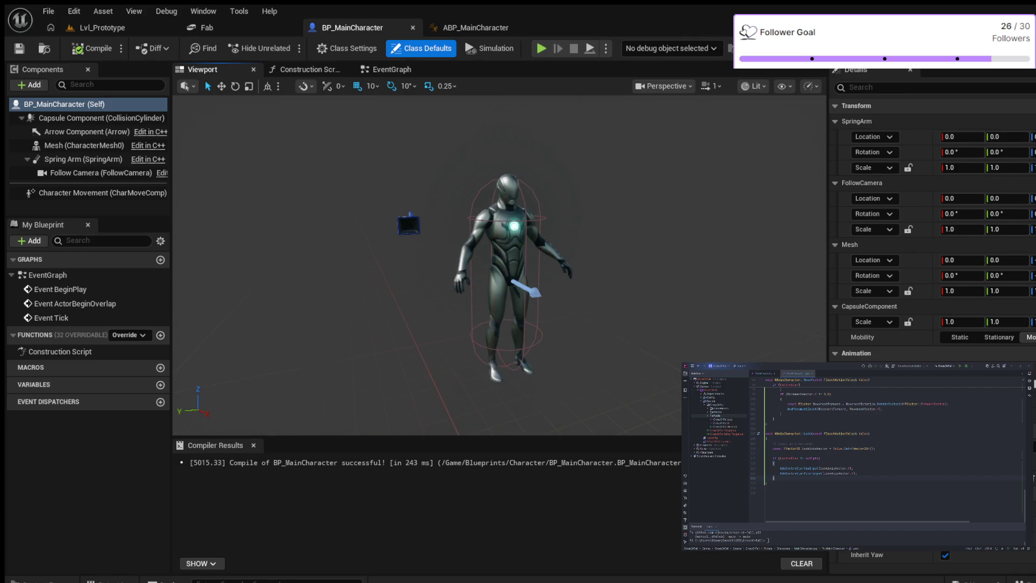
- Inspect the Mesh and Capsule Component, run the simulation briefly, then switch to Lvl_Prototype
click(502, 267)
key(e)
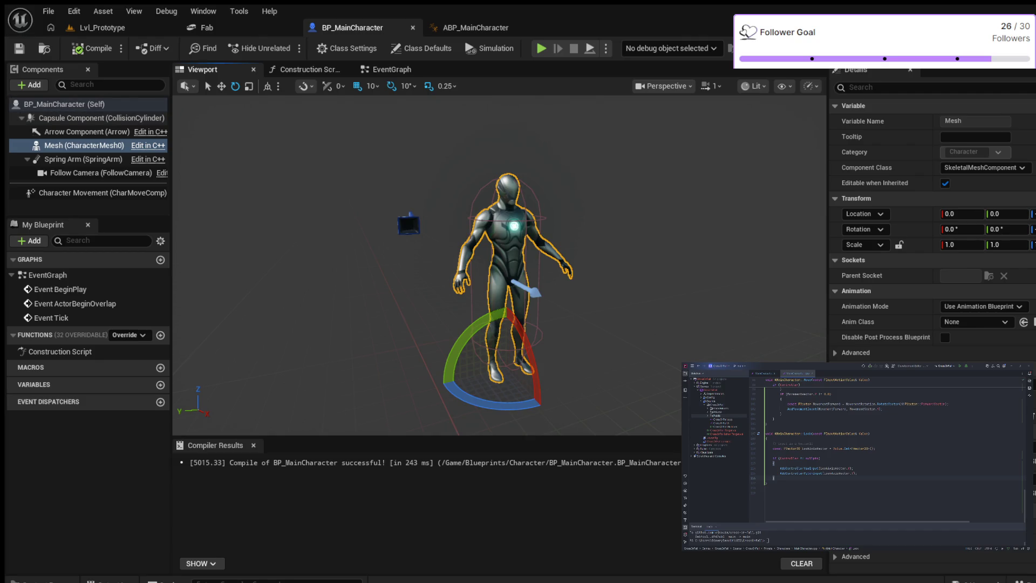
click(101, 117)
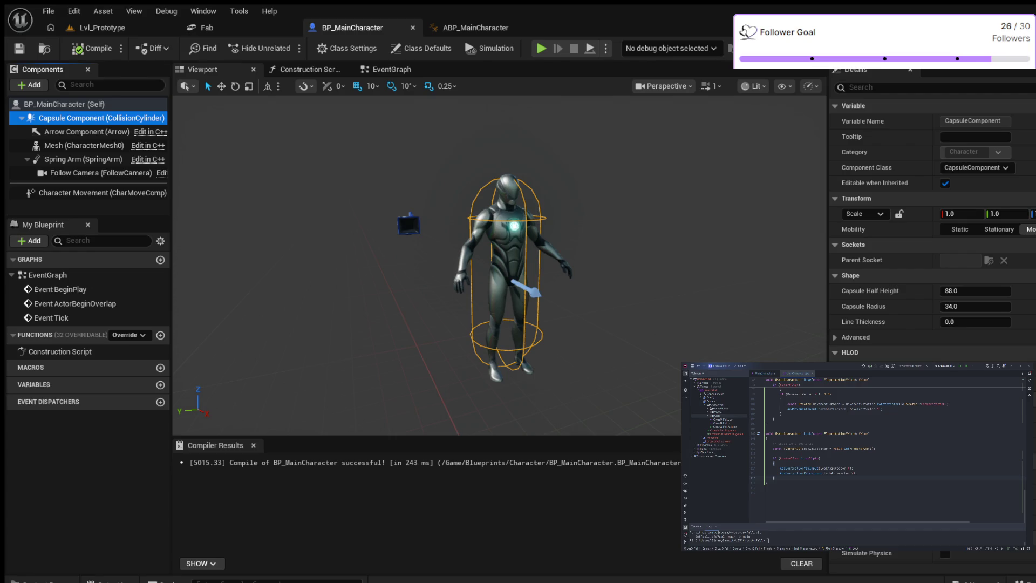
scroll(498, 264, up, 3)
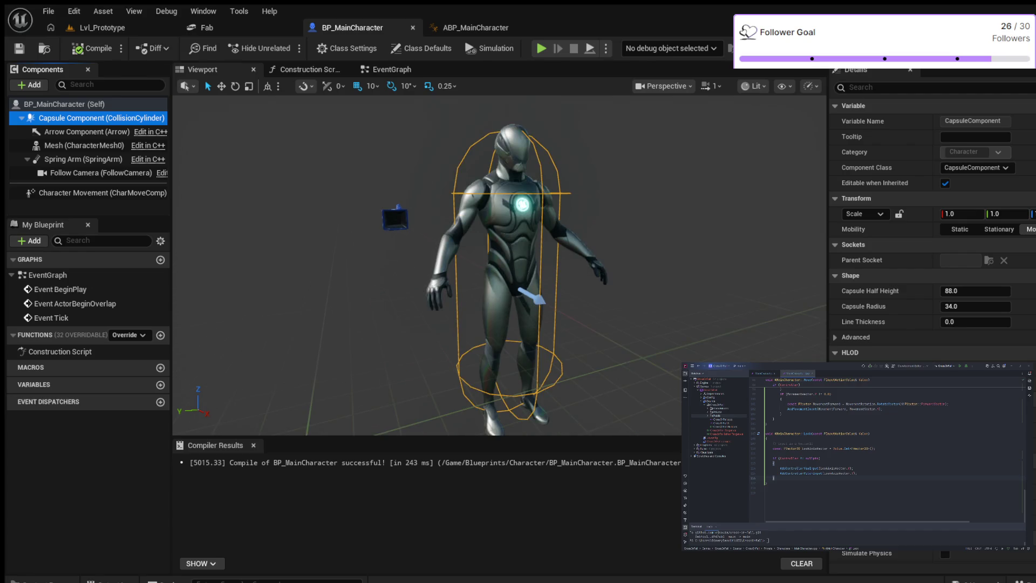
scroll(498, 265, down, 3)
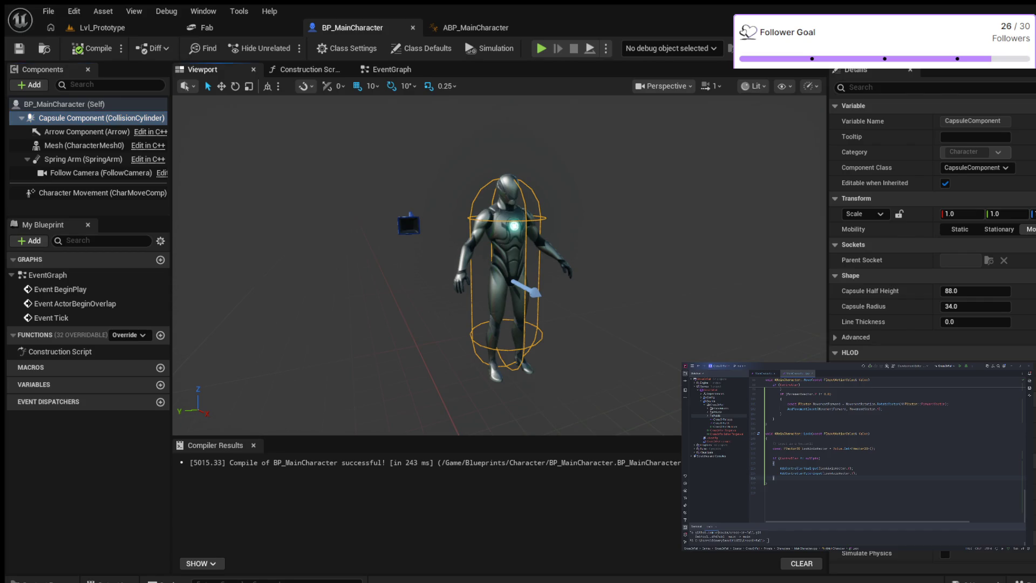
key(Right)
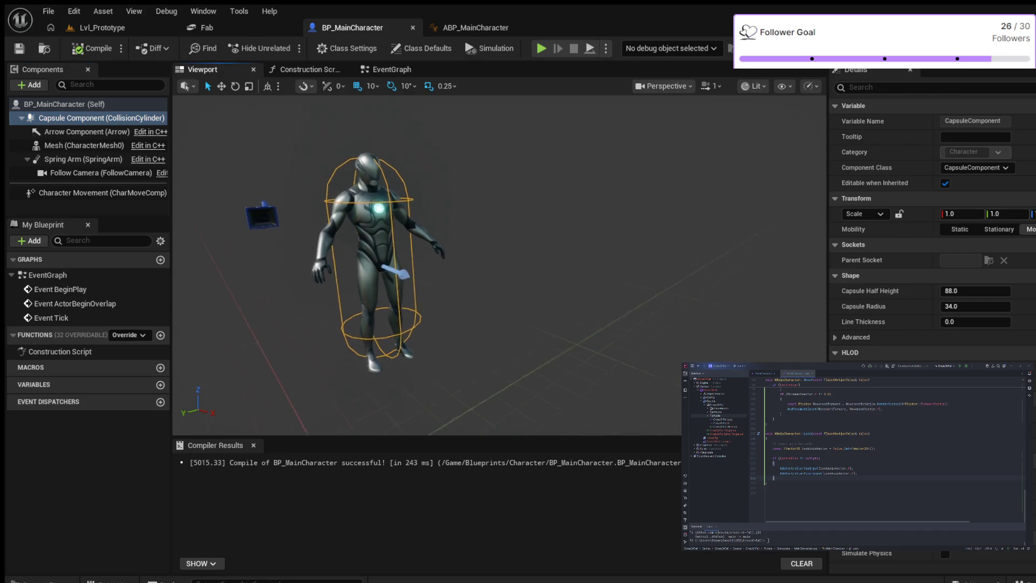
key(Left)
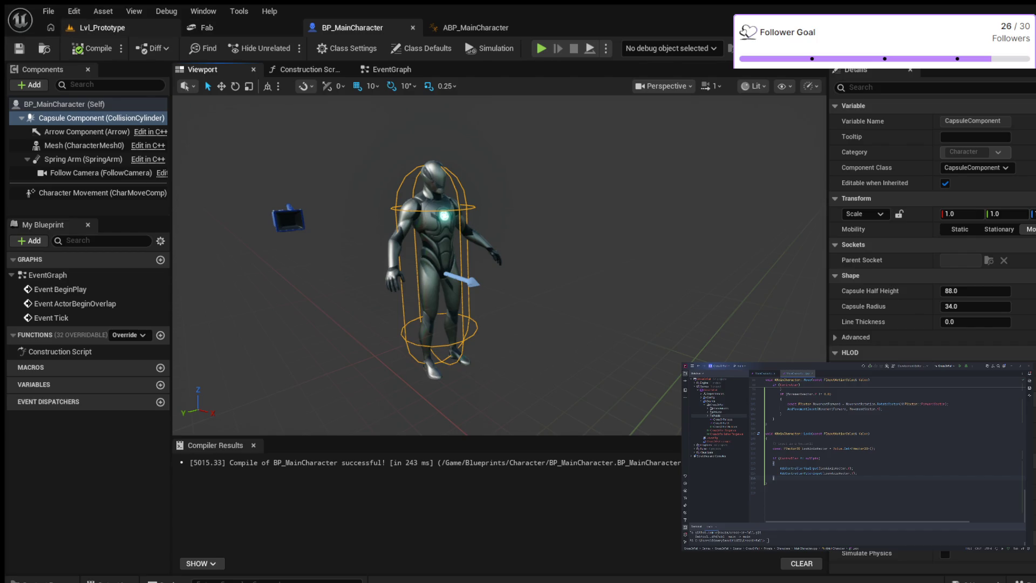
key(alt+p)
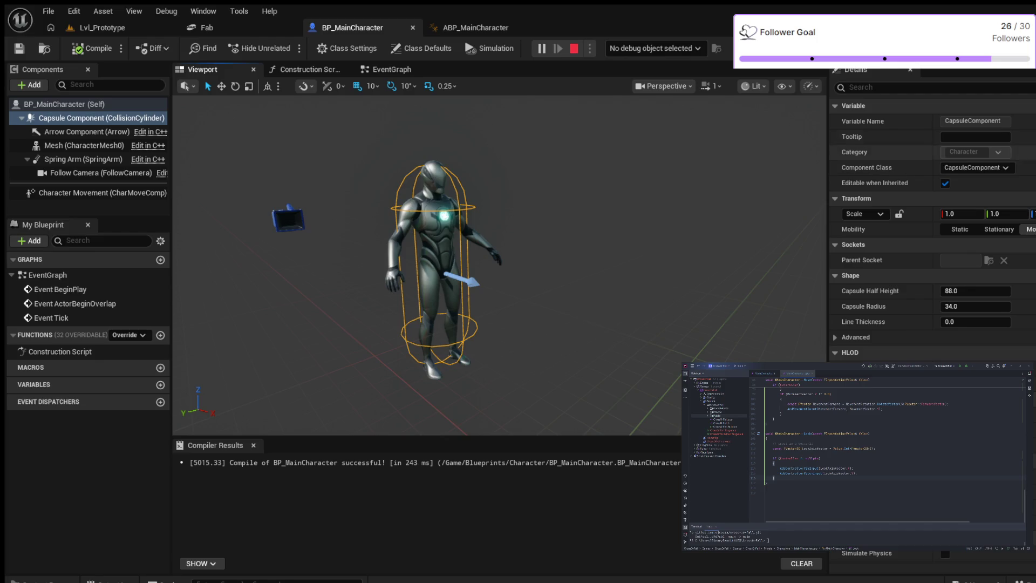
key(Escape)
click(101, 28)
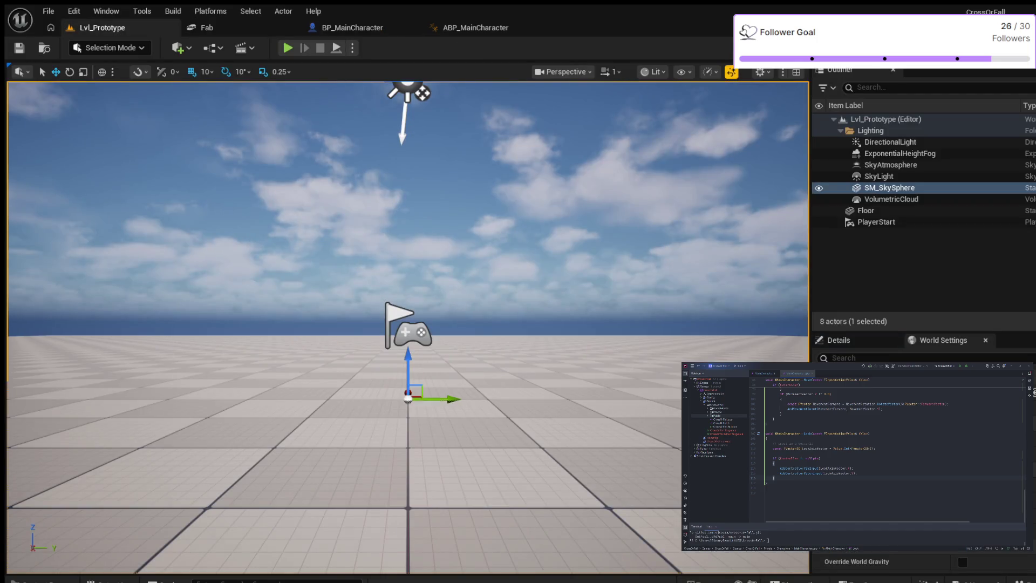
- Start a Lvl_Prototype play session, take control, then eject with F8 to inspect the character
click(288, 48)
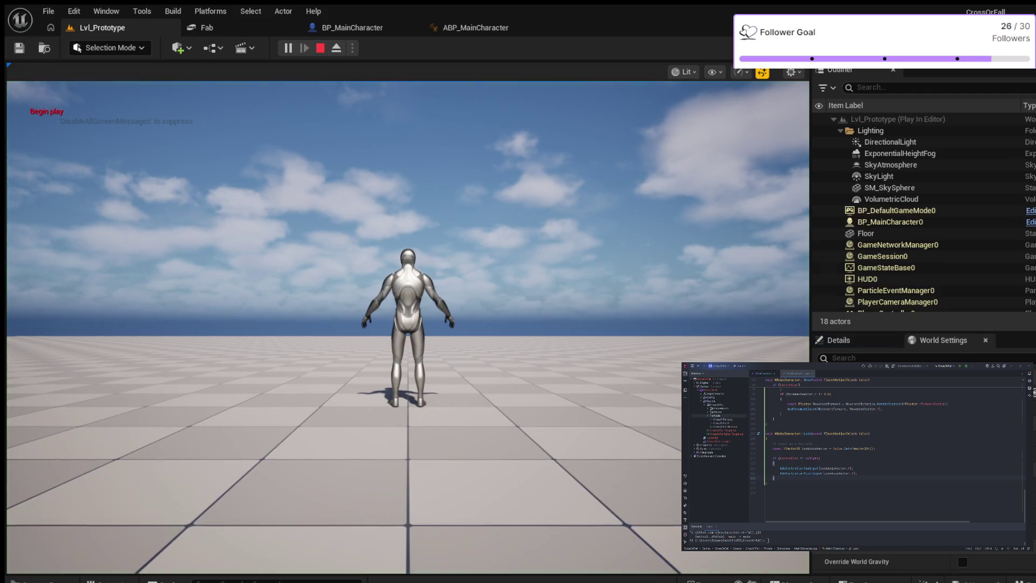
click(405, 324)
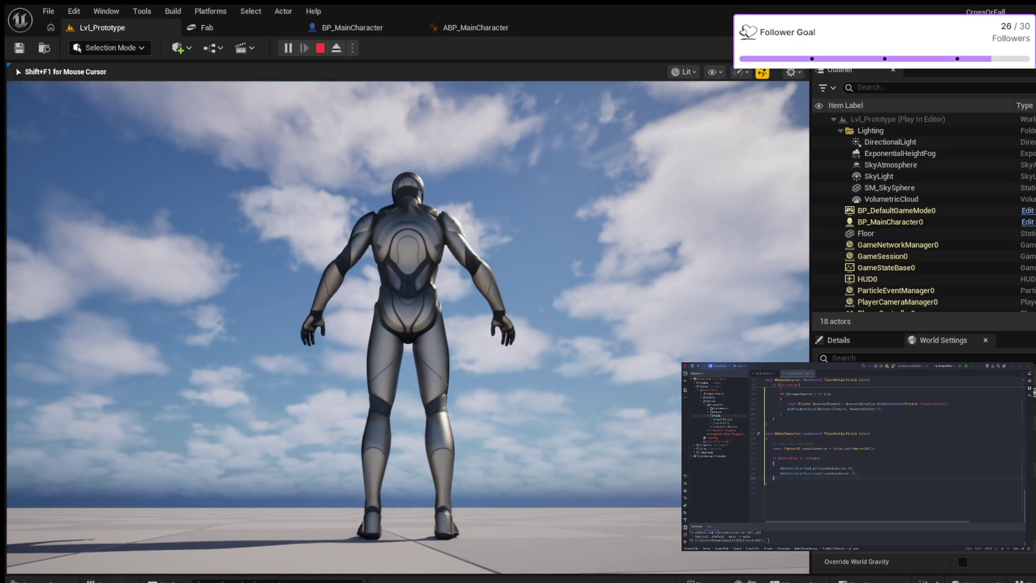
key(F8)
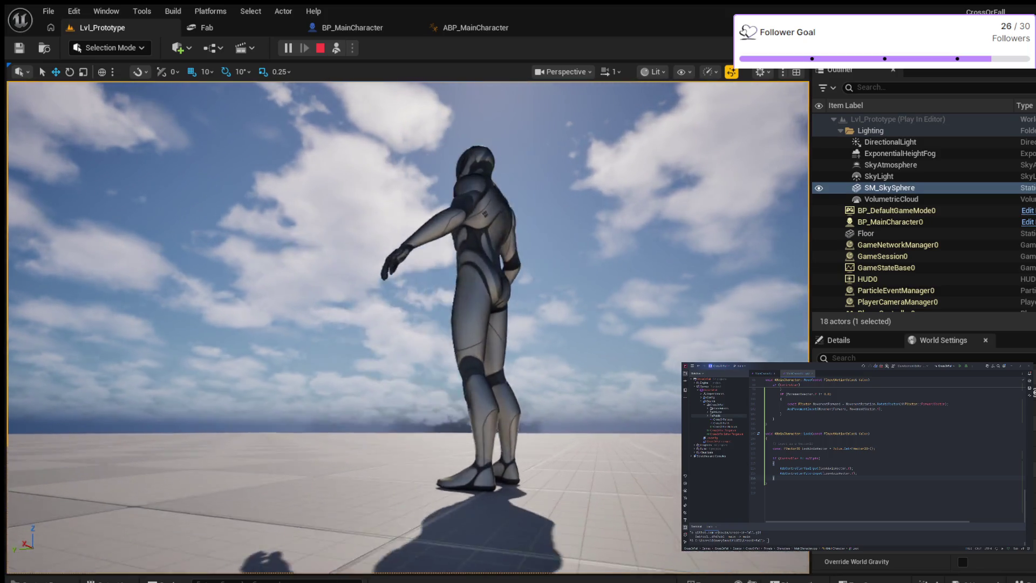
scroll(405, 324, up, 5)
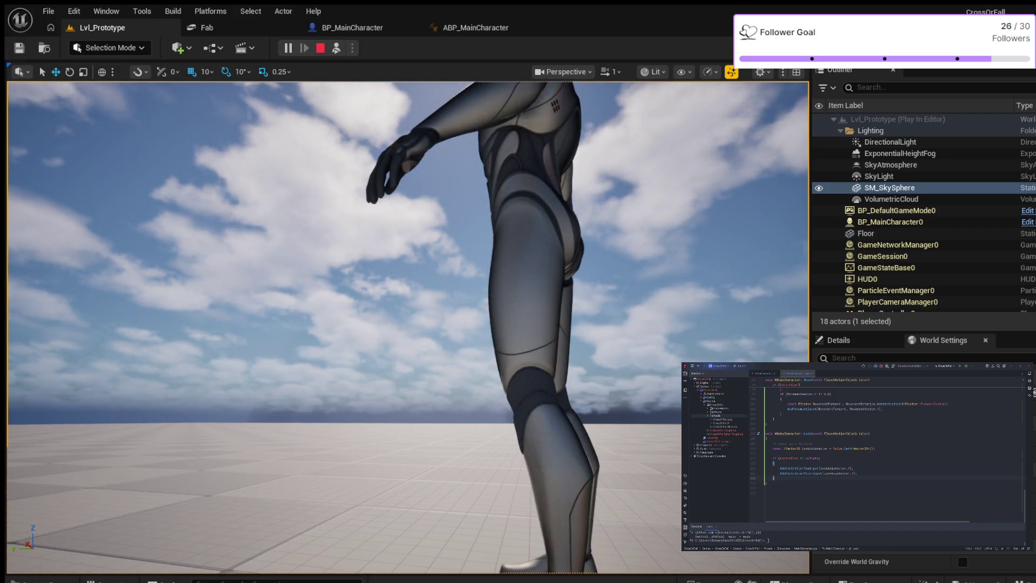
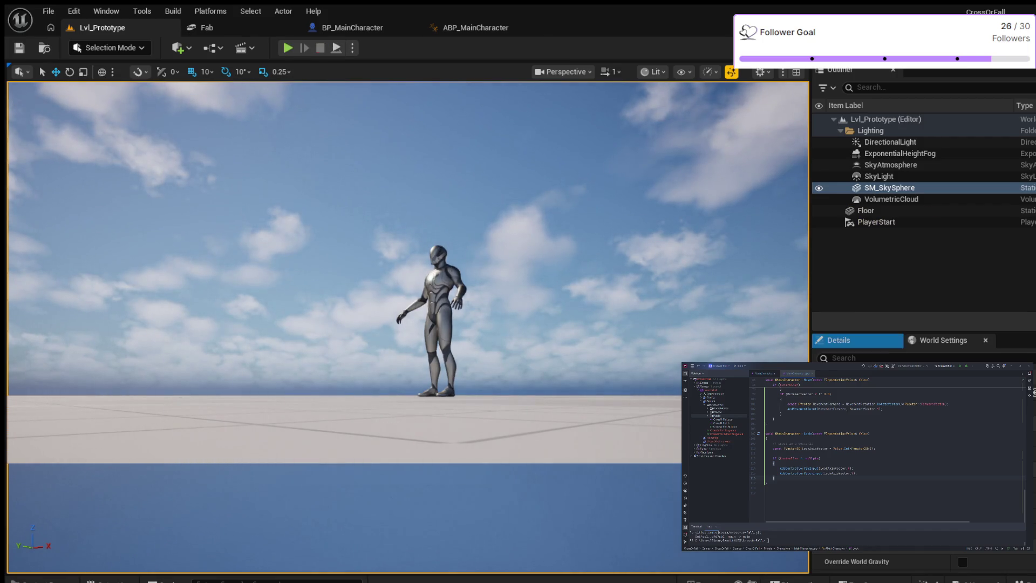
- End the Play In Editor test session with Esc
key(Escape)
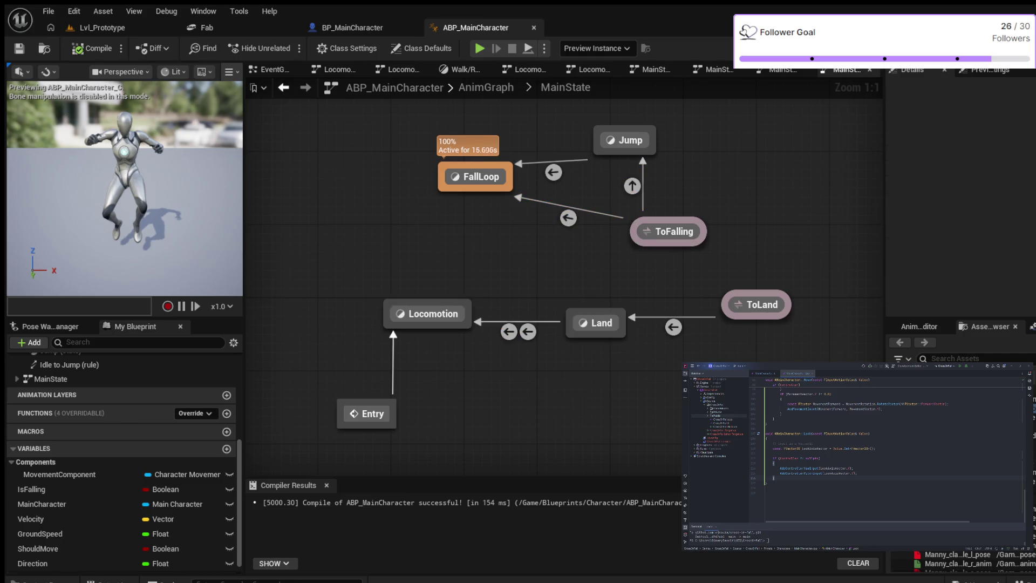
- Review the ToFalling and ToLand transition states in the MainState graph
click(667, 231)
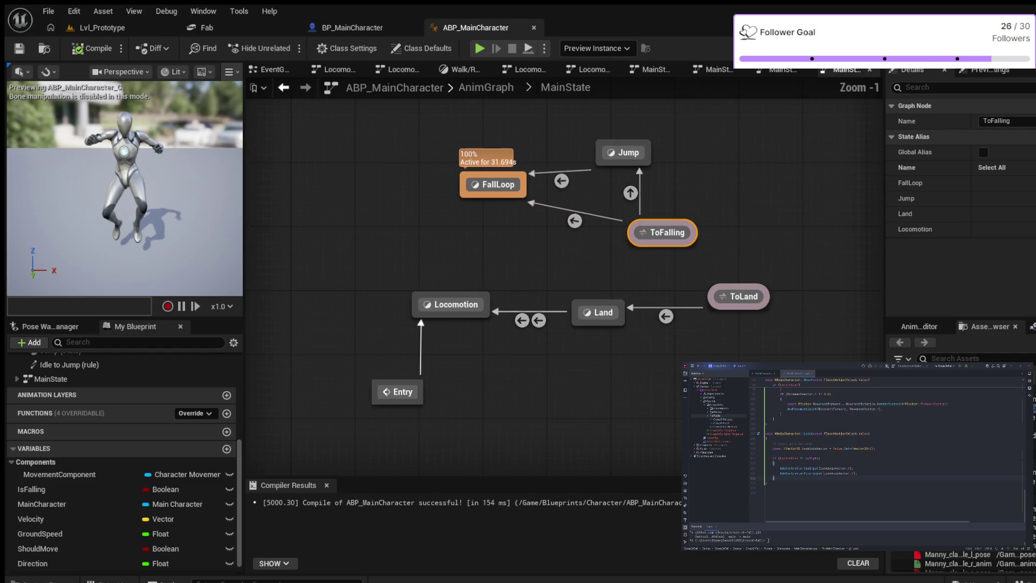
drag(485, 243, 480, 244)
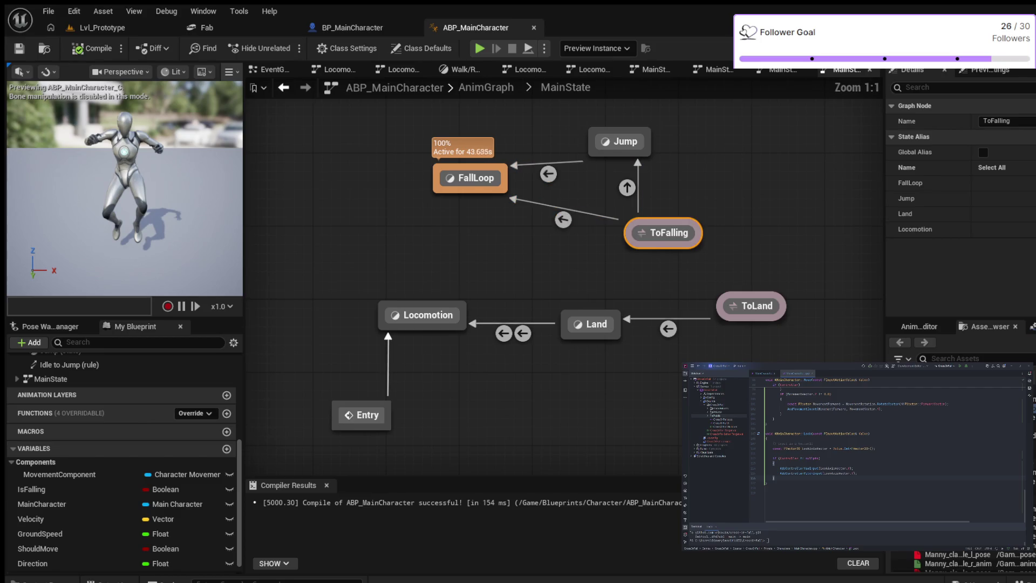
drag(518, 365, 588, 311)
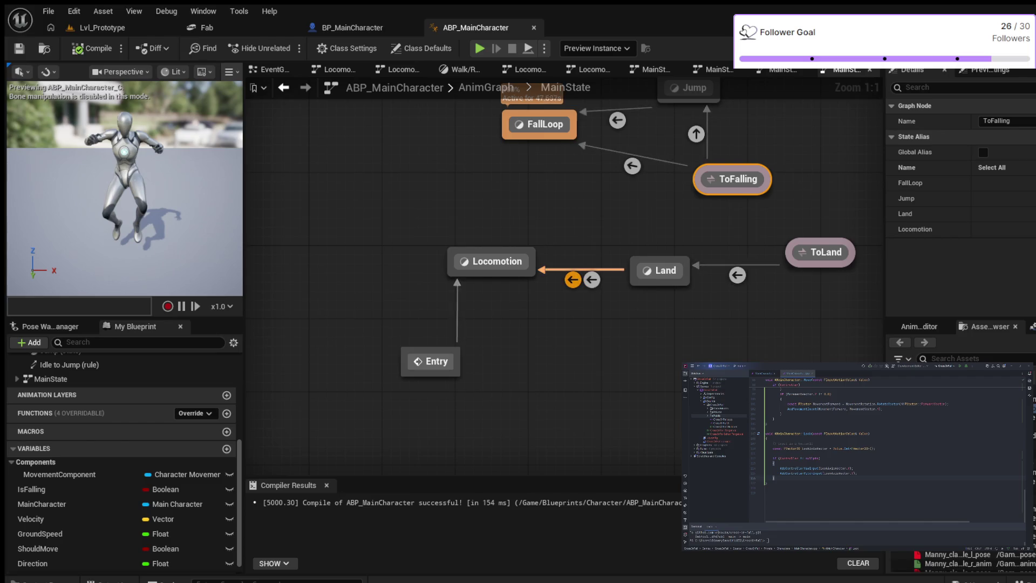
drag(724, 219, 602, 224)
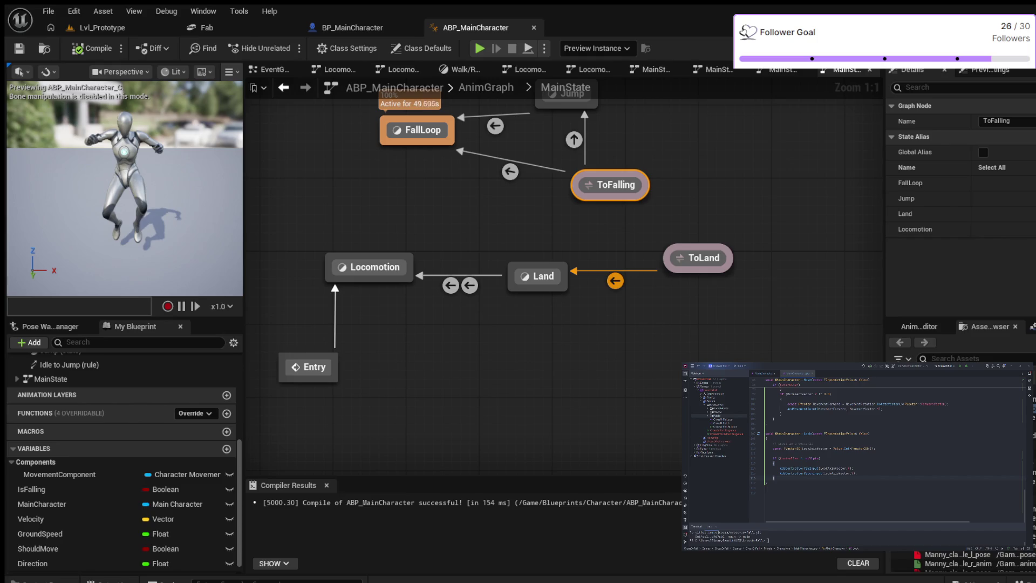
click(698, 258)
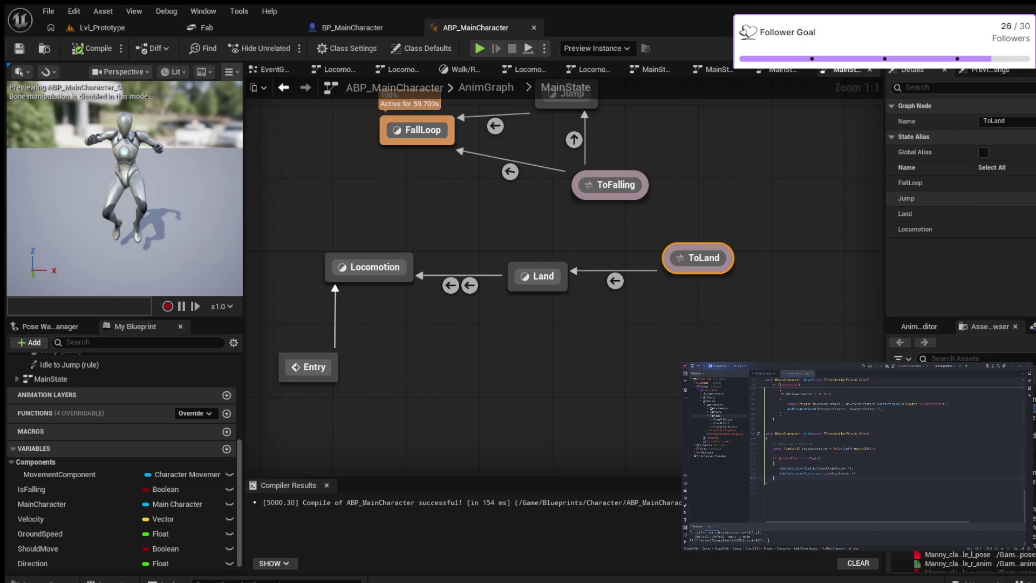
- Inspect the FallLoop state, then switch over to the BP_MainCharacter blueprint
drag(674, 176, 711, 278)
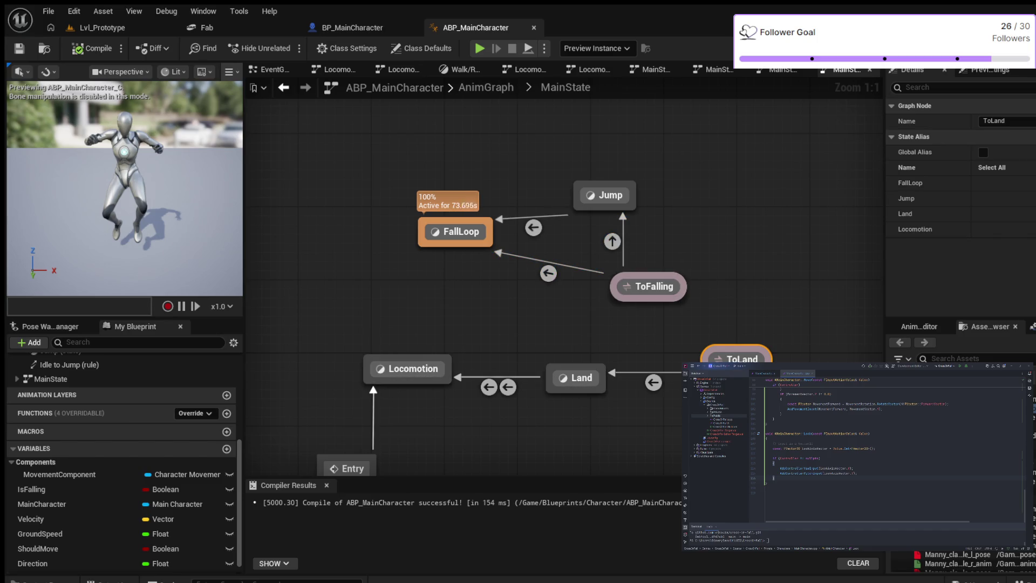
key(Home)
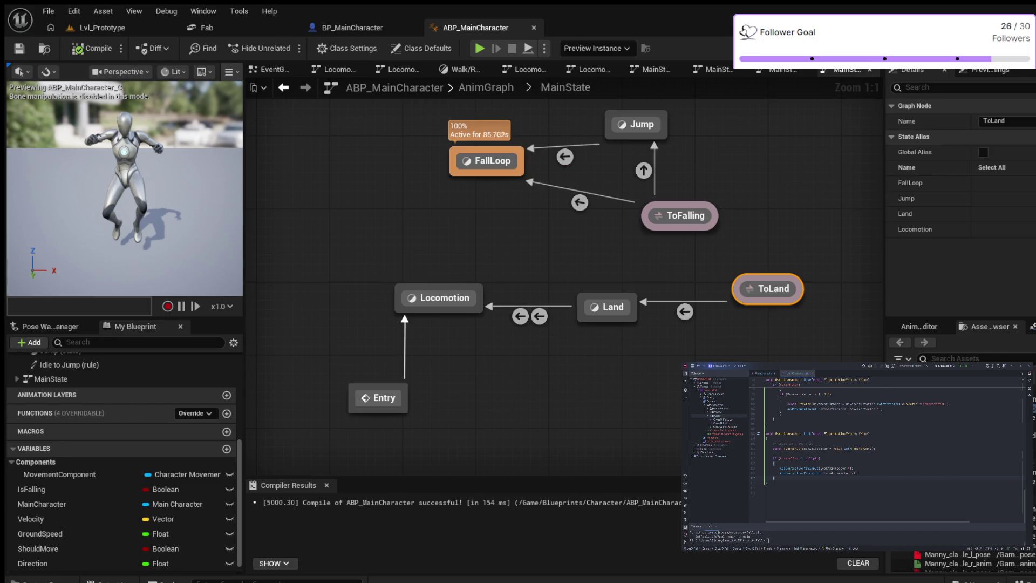
click(492, 160)
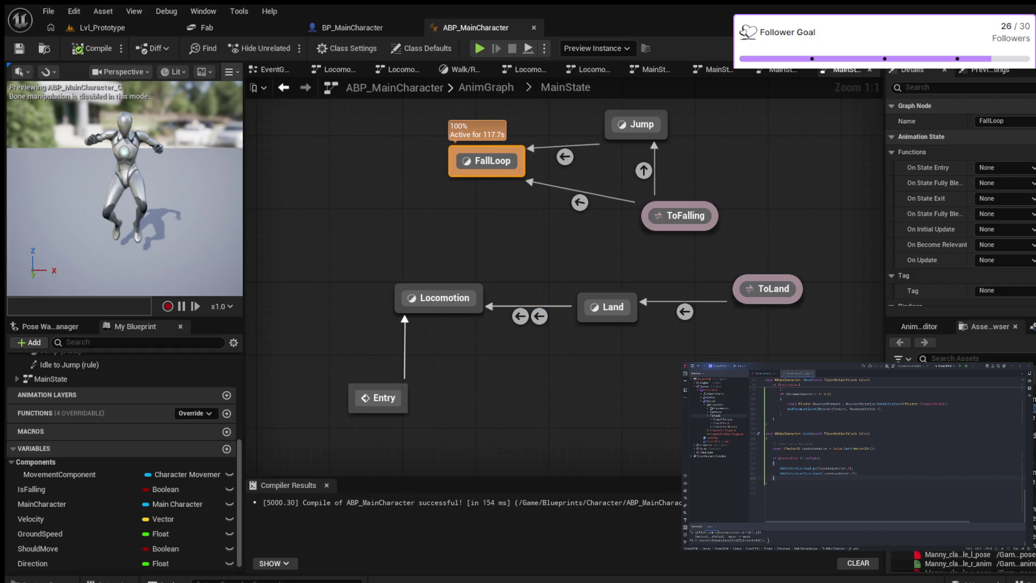
click(350, 27)
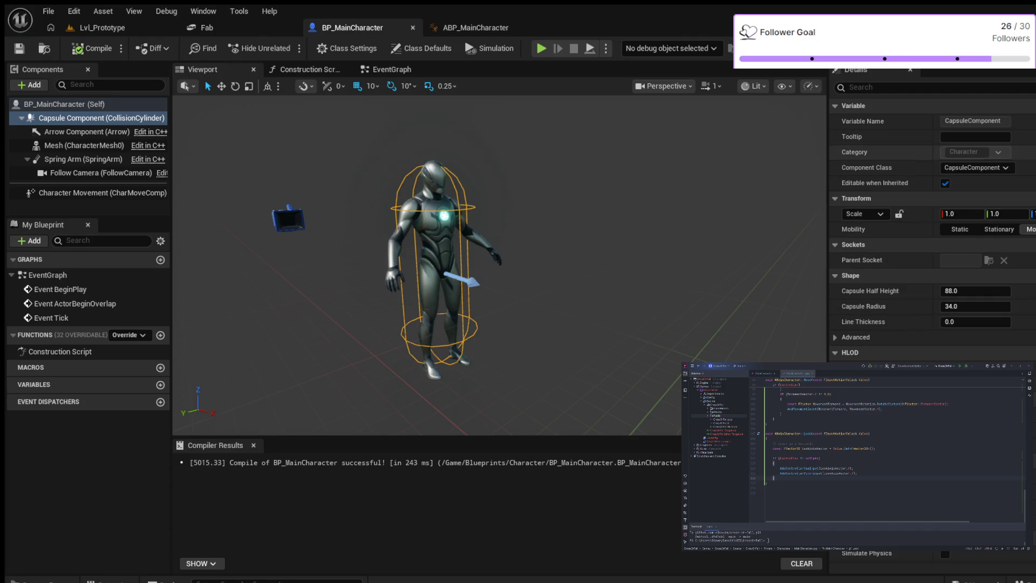
- Set BP_MainCharacter's Anim Class to ABP_MainCharacter in Class Defaults and return to Lvl_Prototype
click(57, 103)
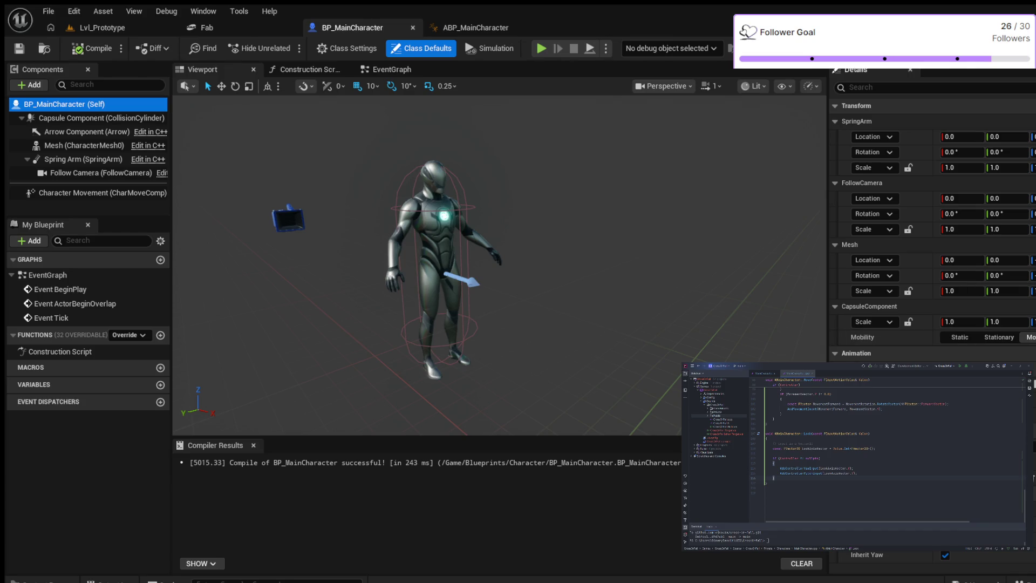
key(alt+Tab)
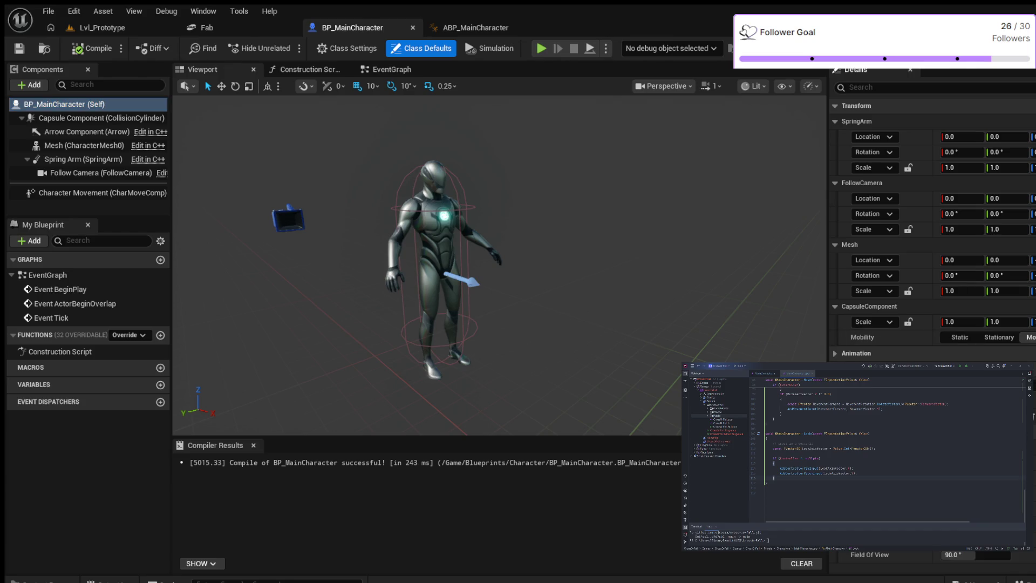
scroll(931, 243, down, 2)
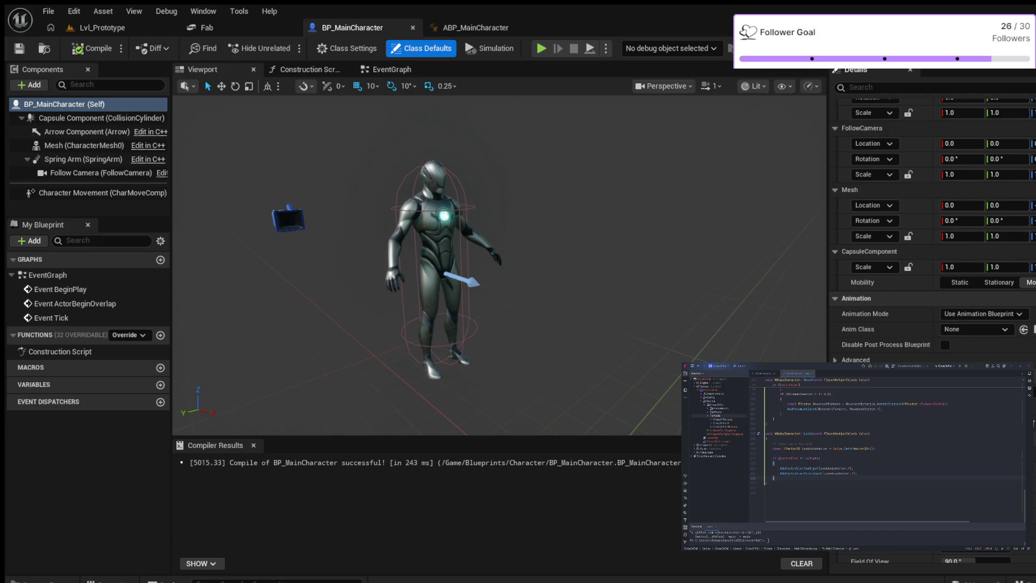
click(975, 329)
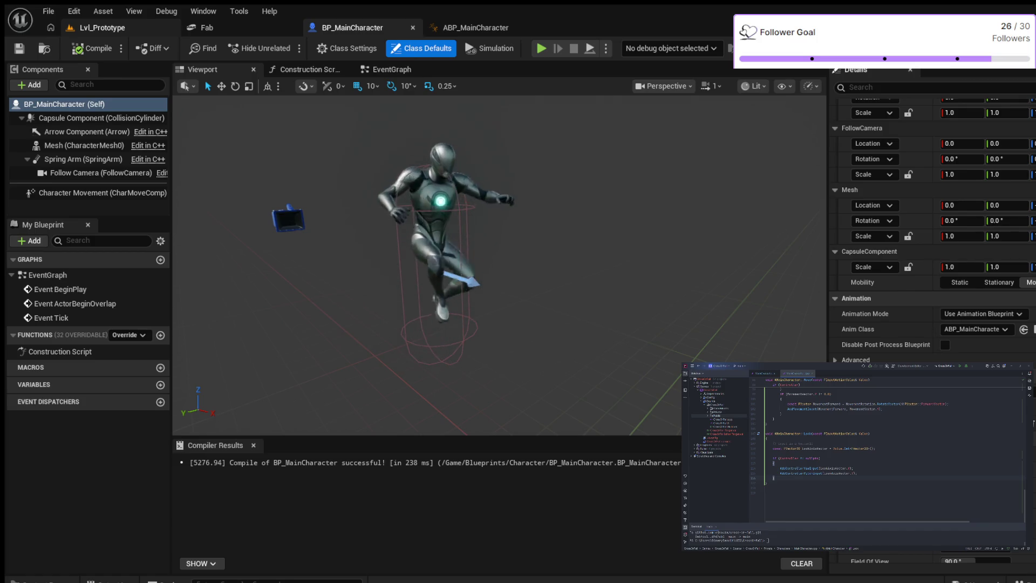
click(102, 27)
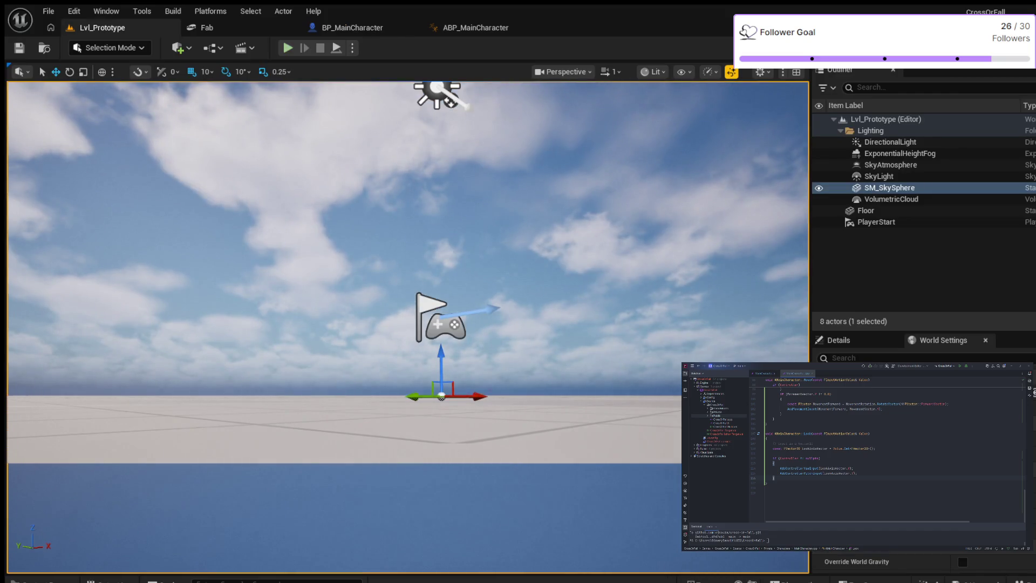
key(alt+p)
key(space)
key(space)
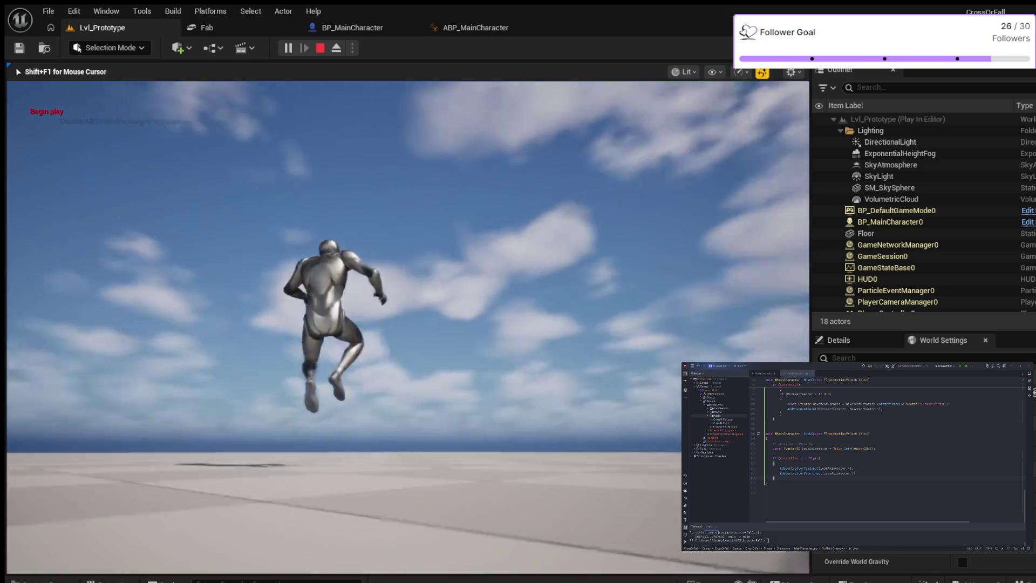
key(space)
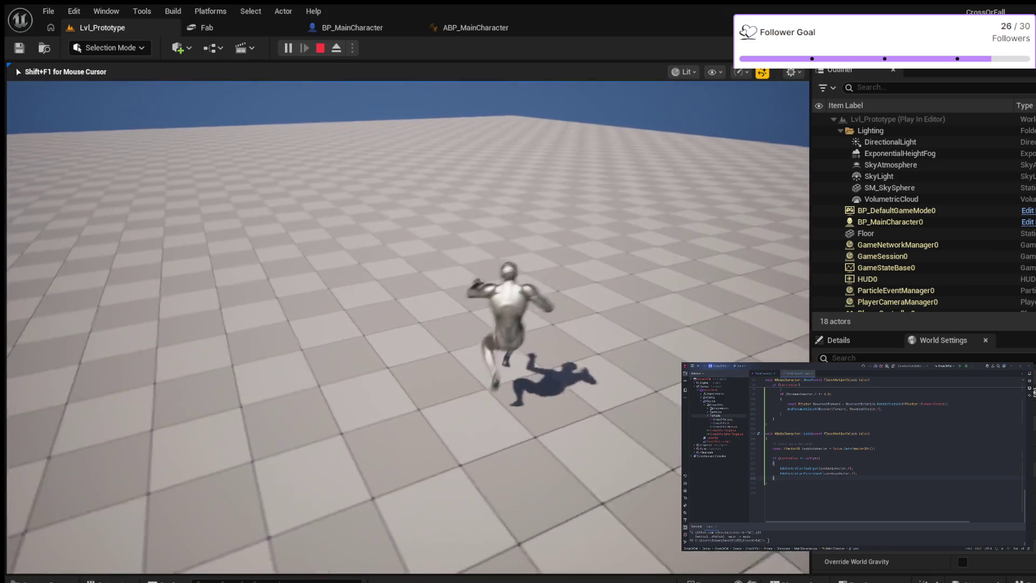
key(space)
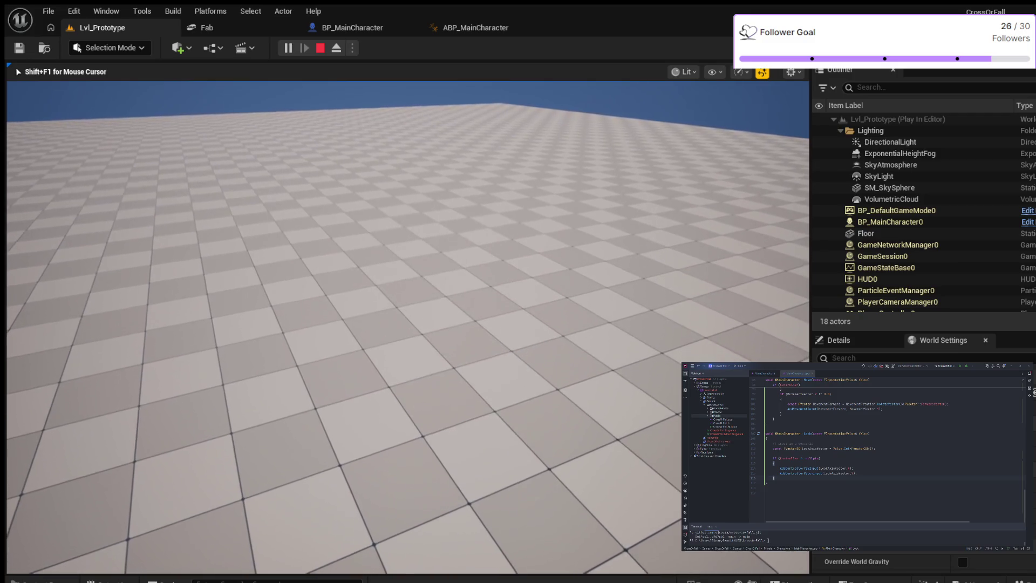
key(space)
key(space)
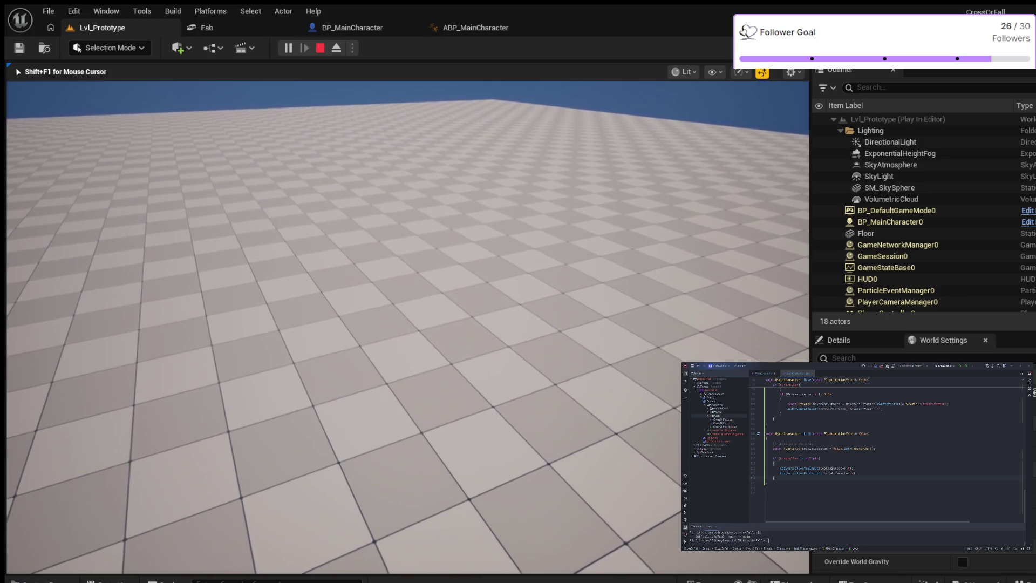
key(space)
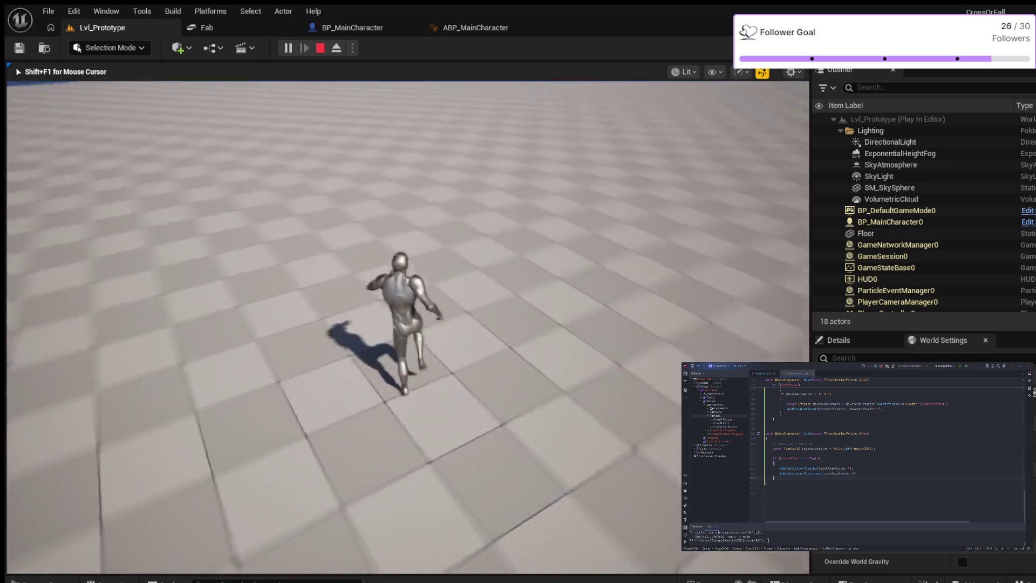
key(space)
key(space)
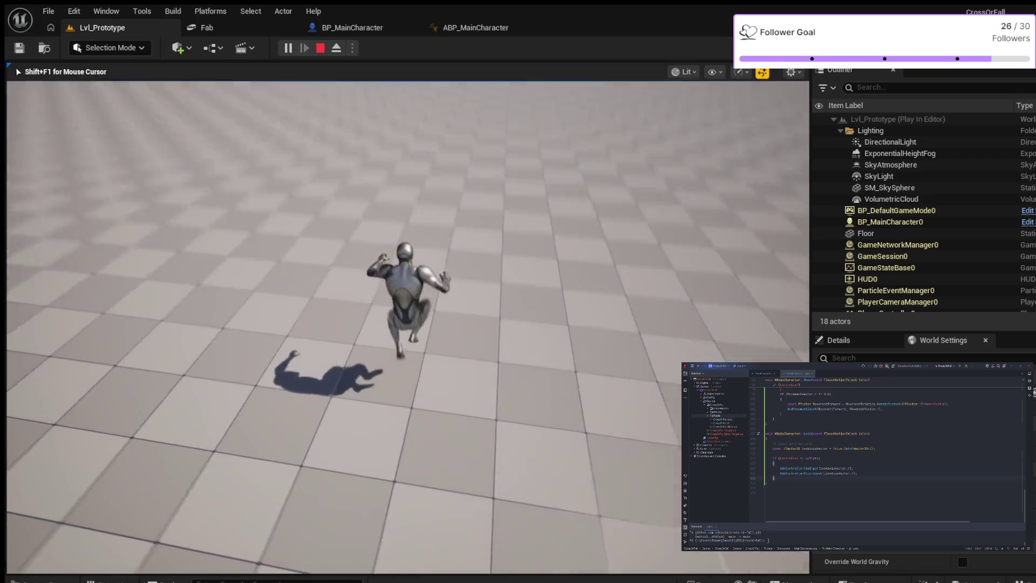
key(space)
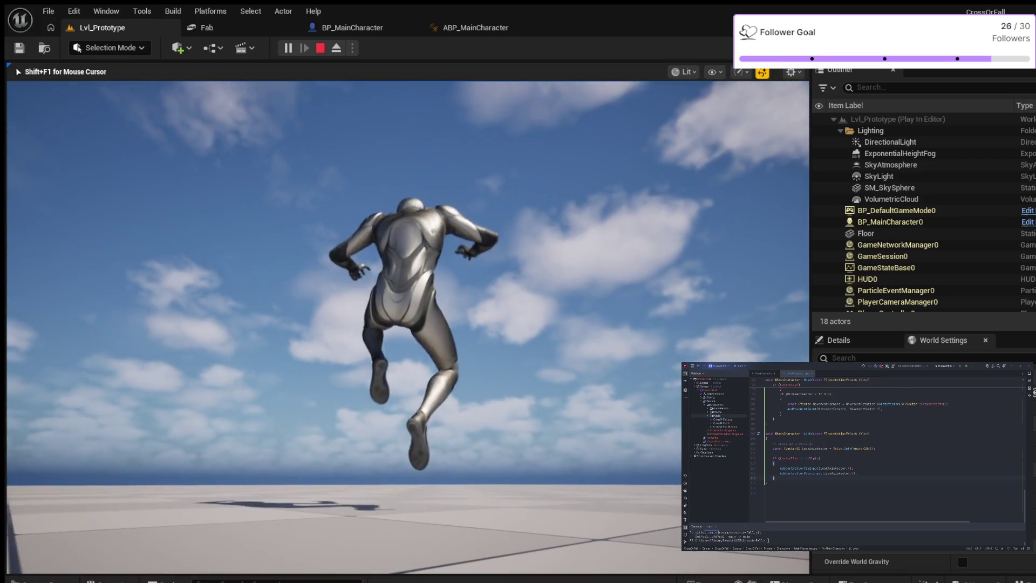
key(space)
key(space)
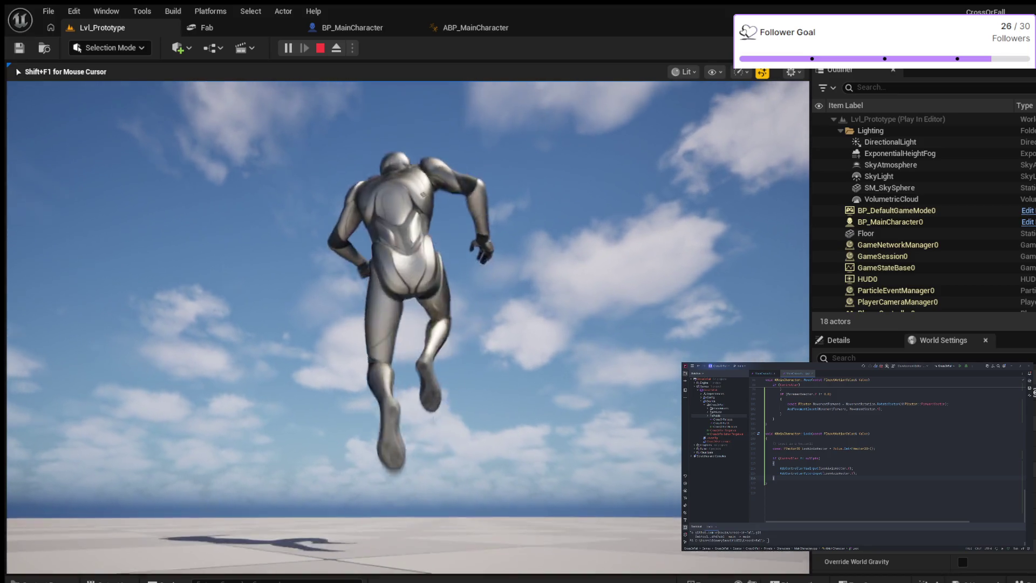
key(space)
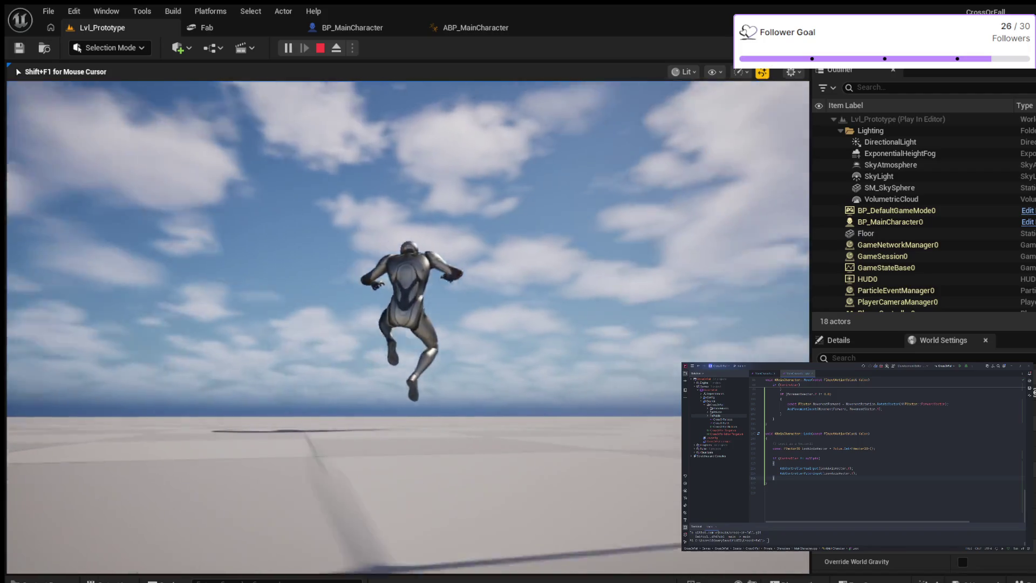
key(Escape)
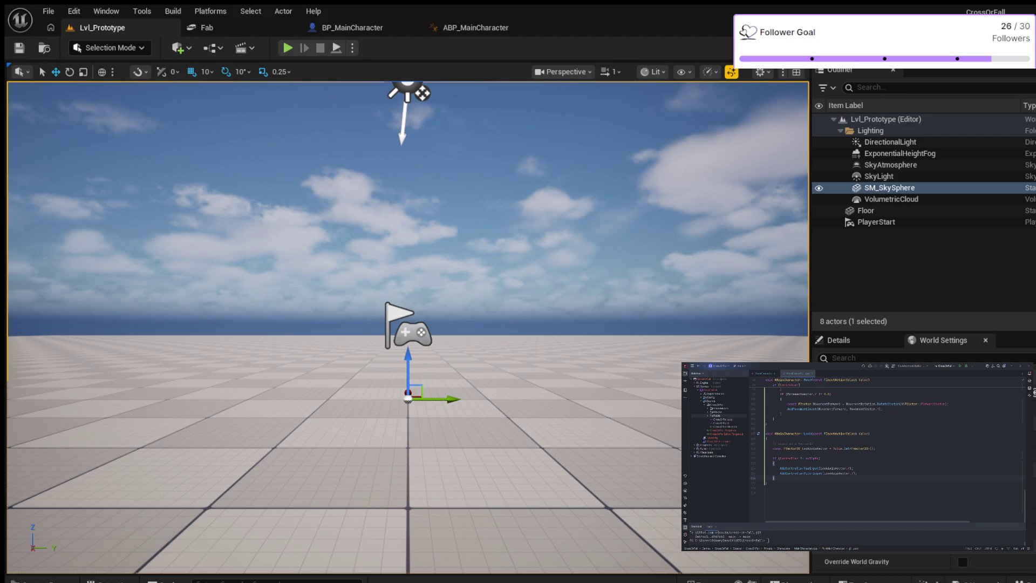
- Start a play test and run the character forward while jumping repeatedly to check falling and landing
key(alt+p)
key(w)
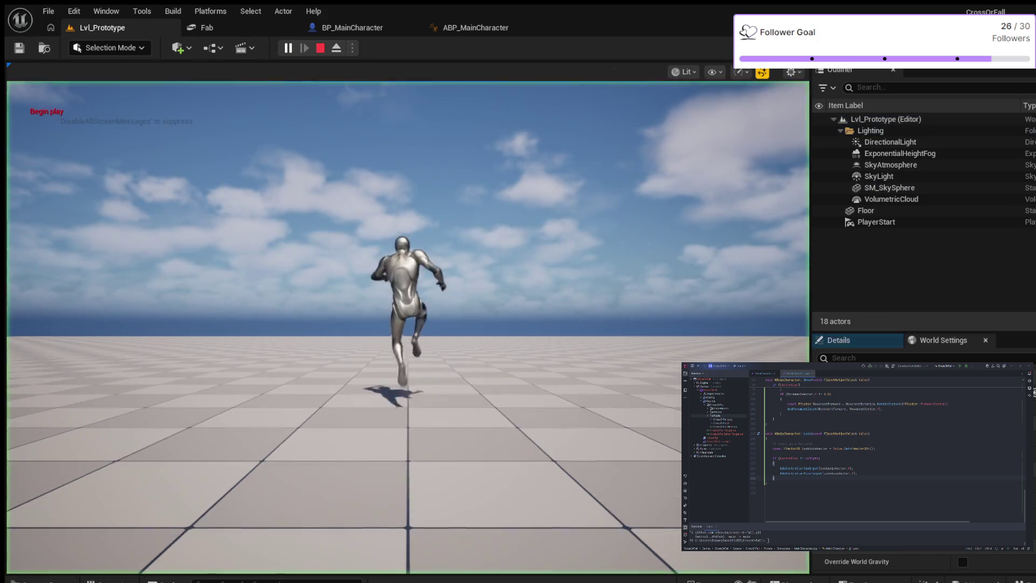
key(space)
key(space)
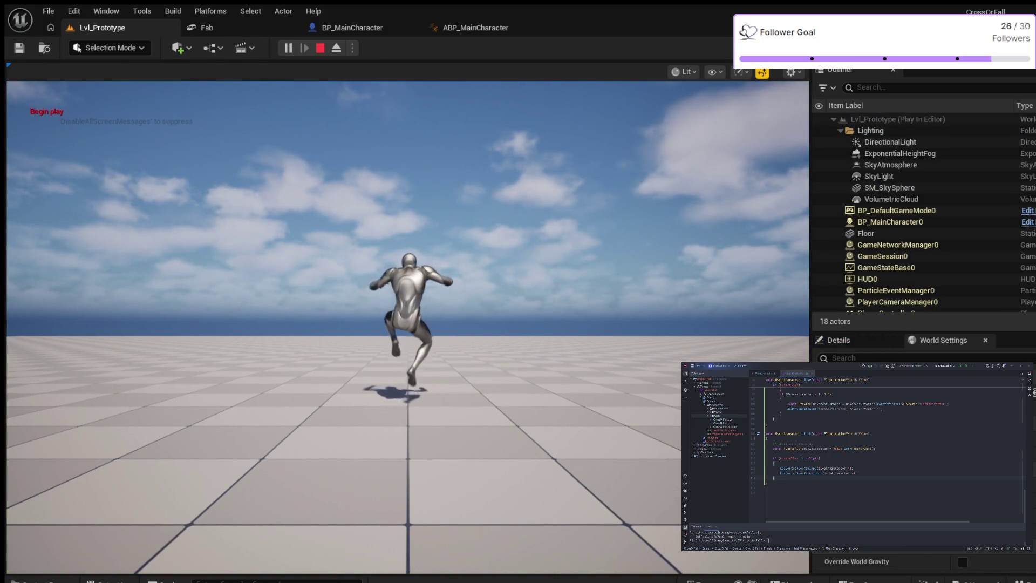
key(space)
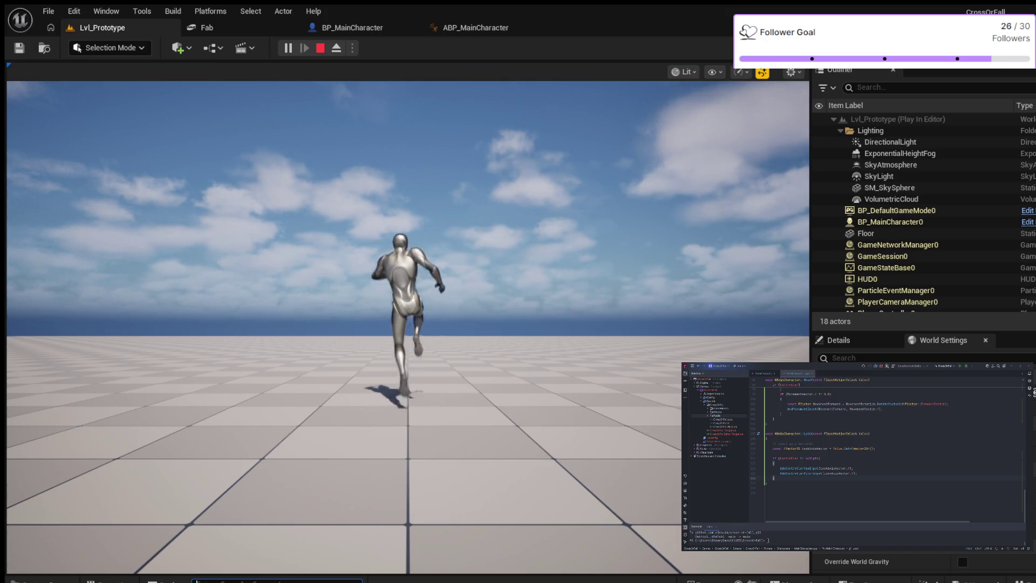
key(space)
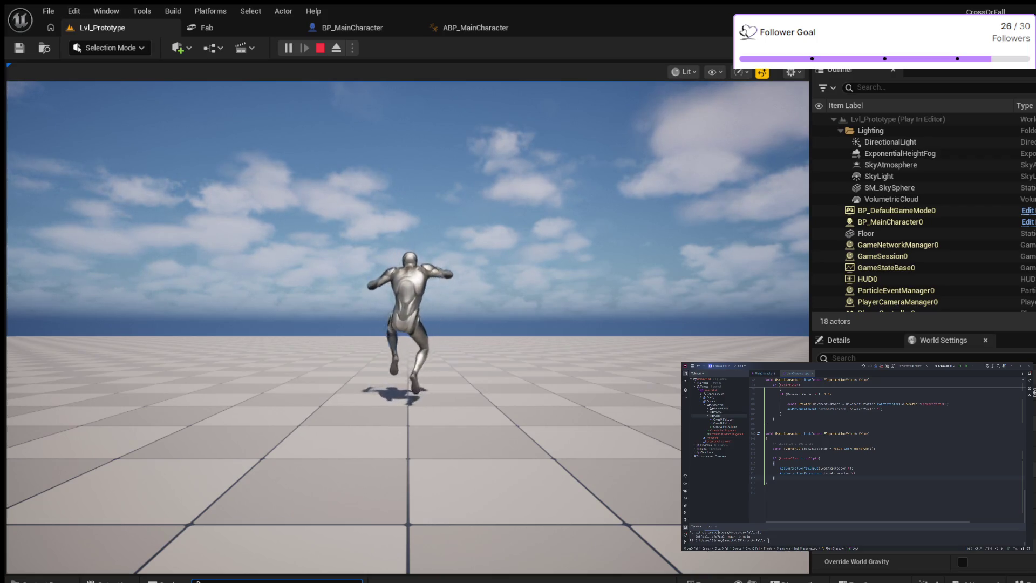
key(space)
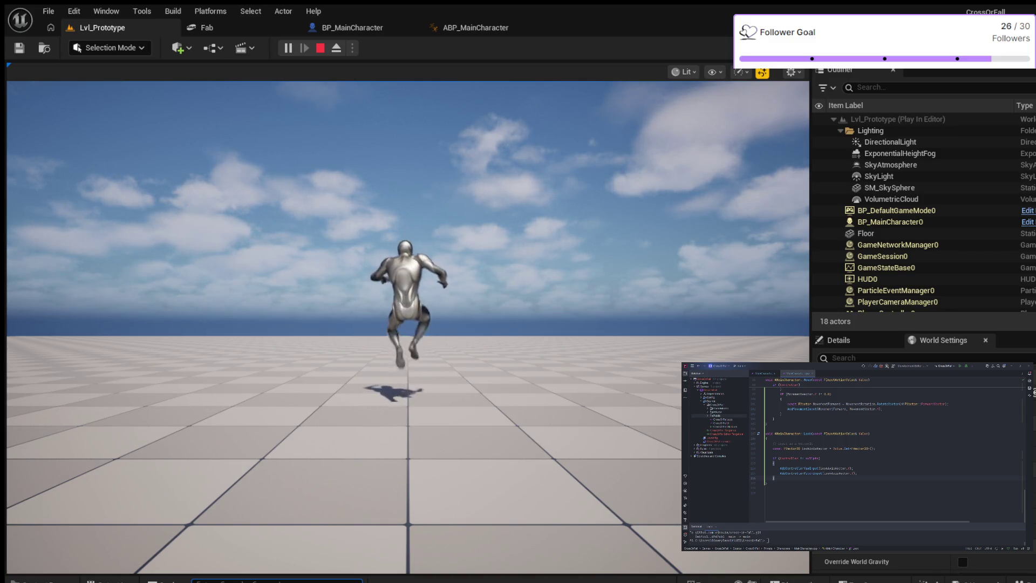
key(space)
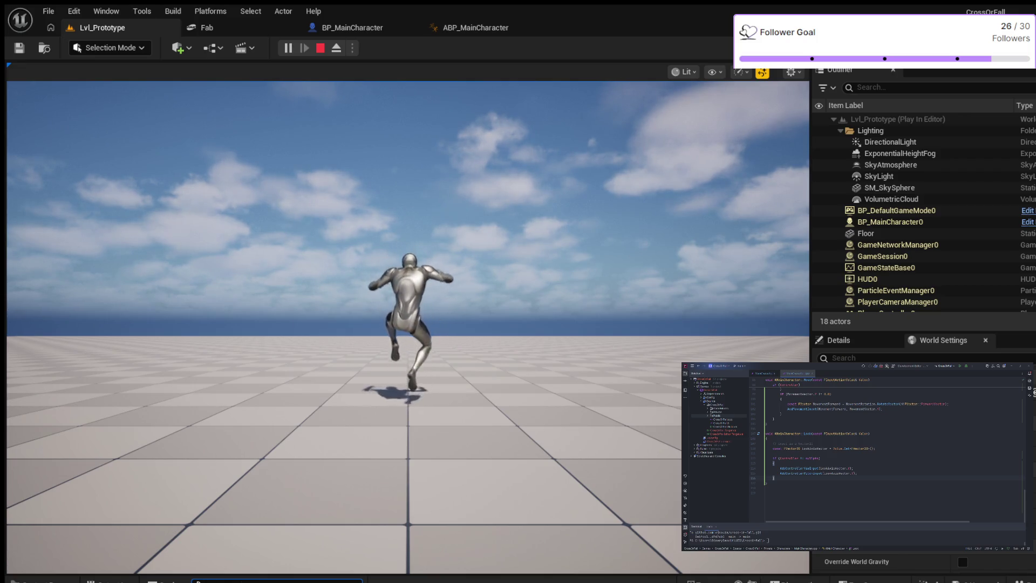
key(space)
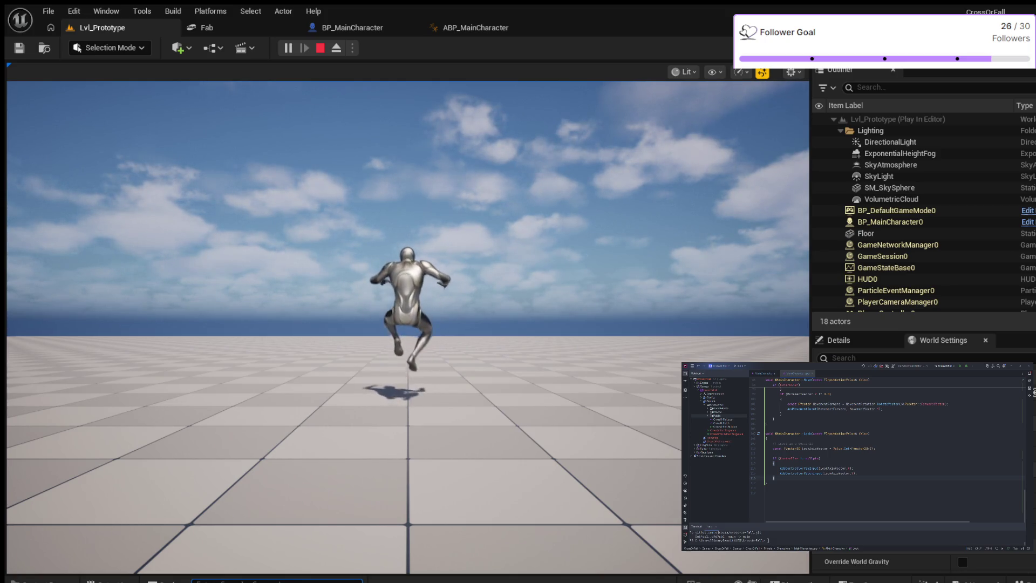
key(space)
key(space)
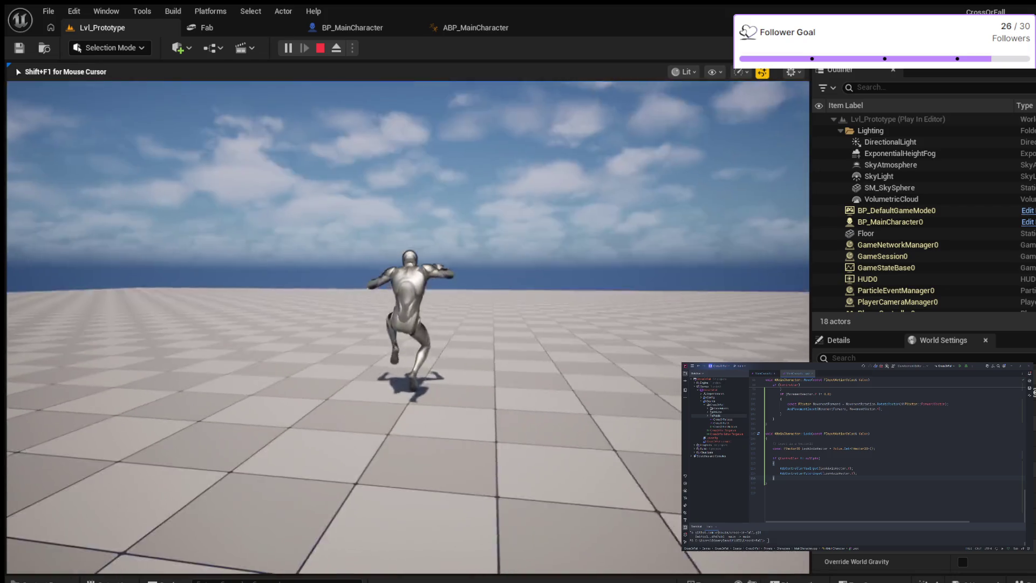
key(space)
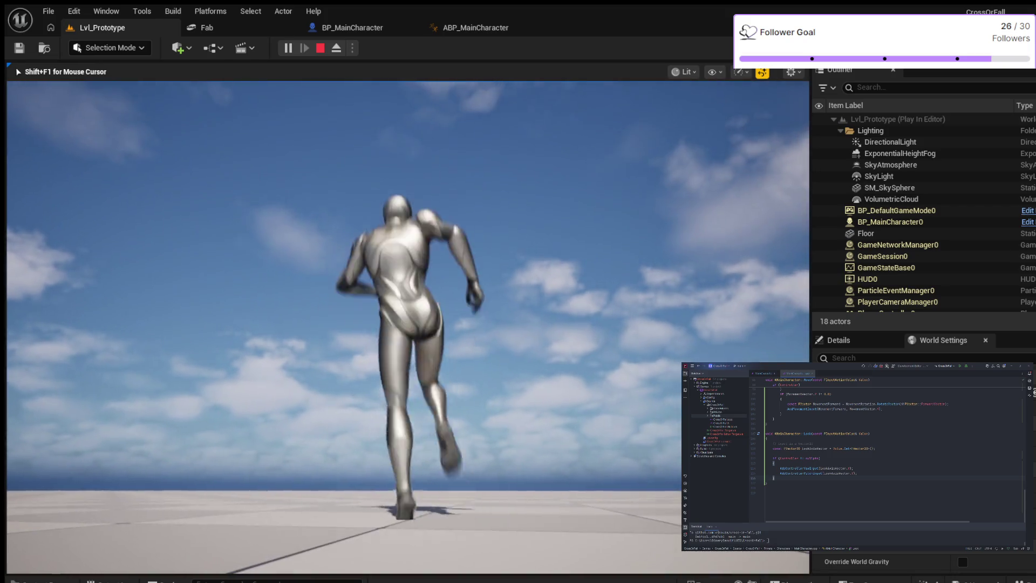
key(space)
key(F8)
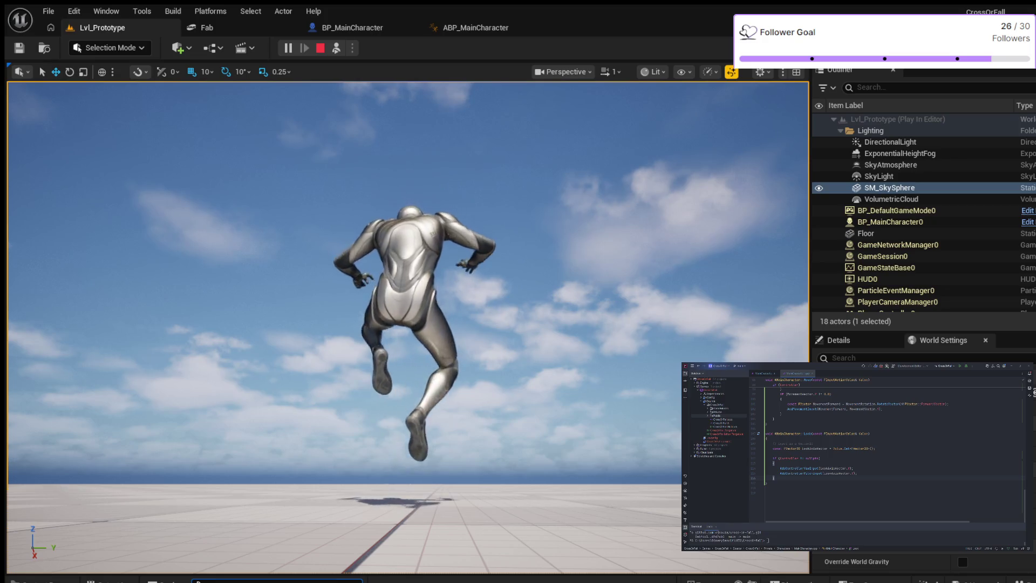
- Keep jumping in quick succession to test repeated jump, fall and land cycles
key(space)
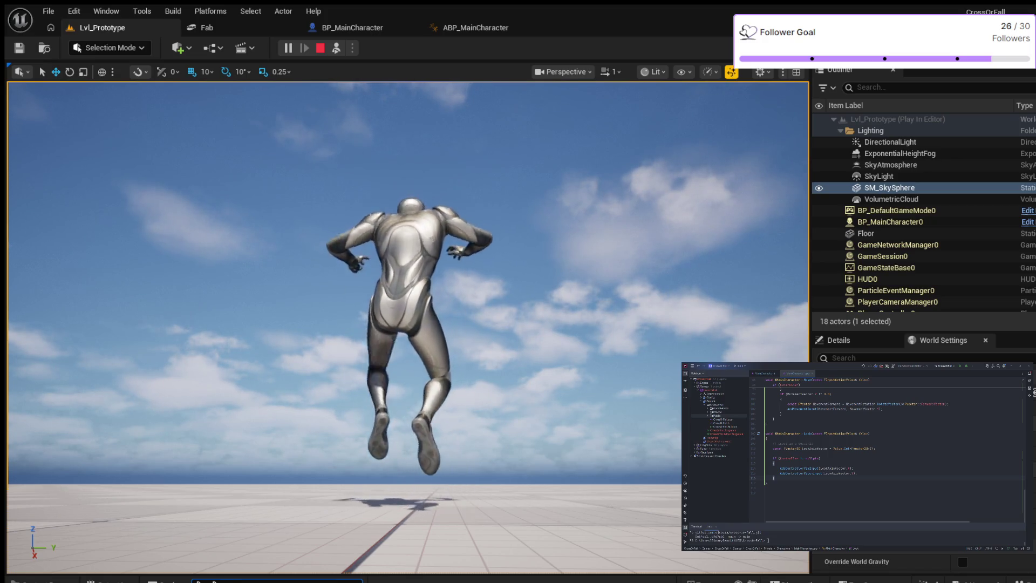
key(space)
key(space)
key(space)
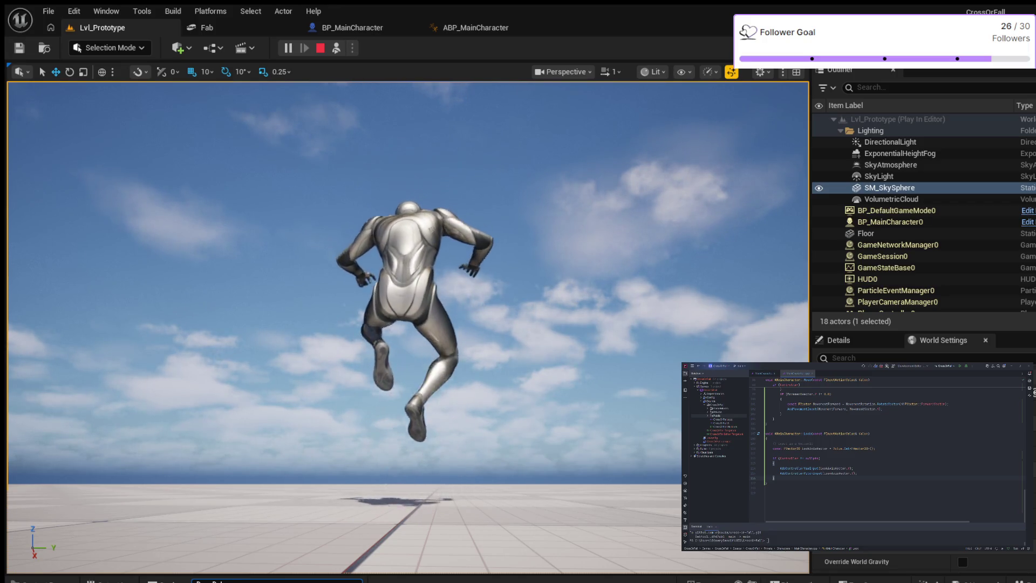
key(space)
key(space)
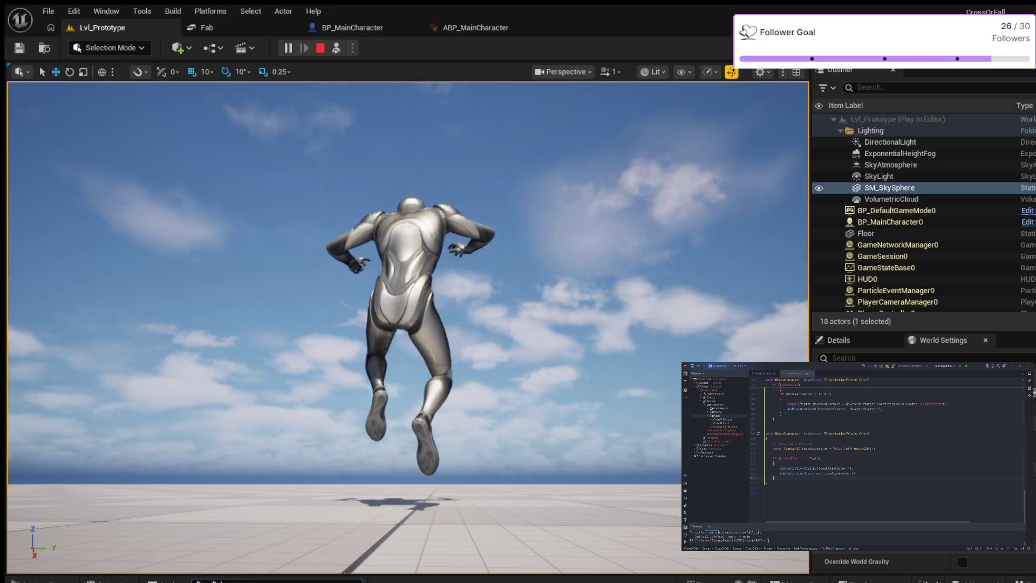
key(space)
key(space)
key(space)
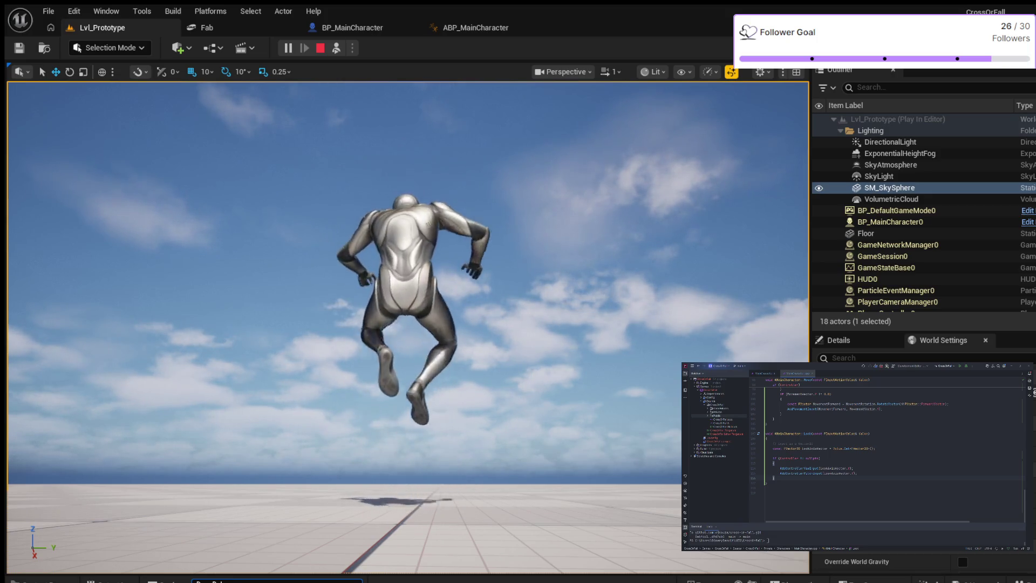
key(space)
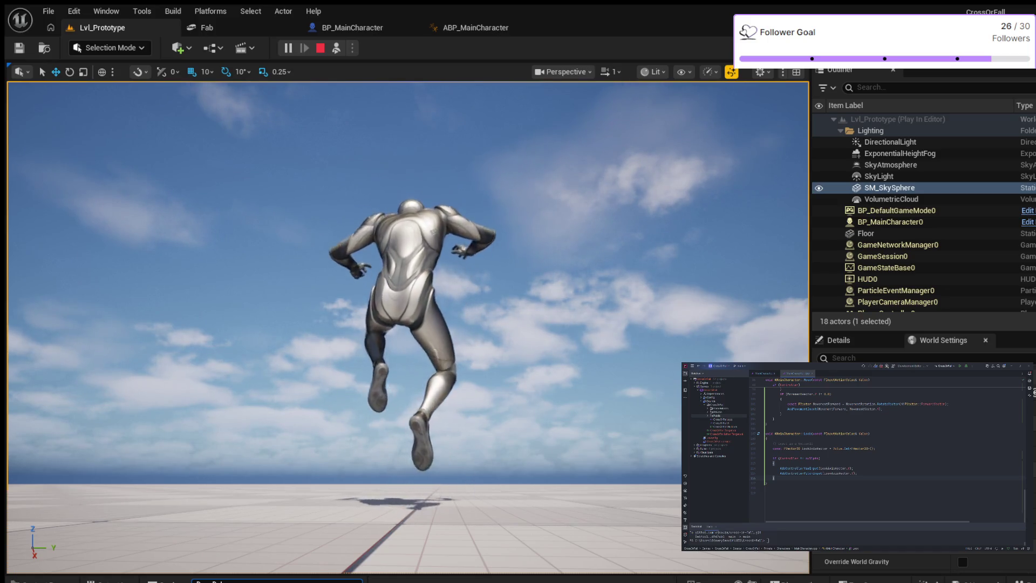
key(space)
key(space)
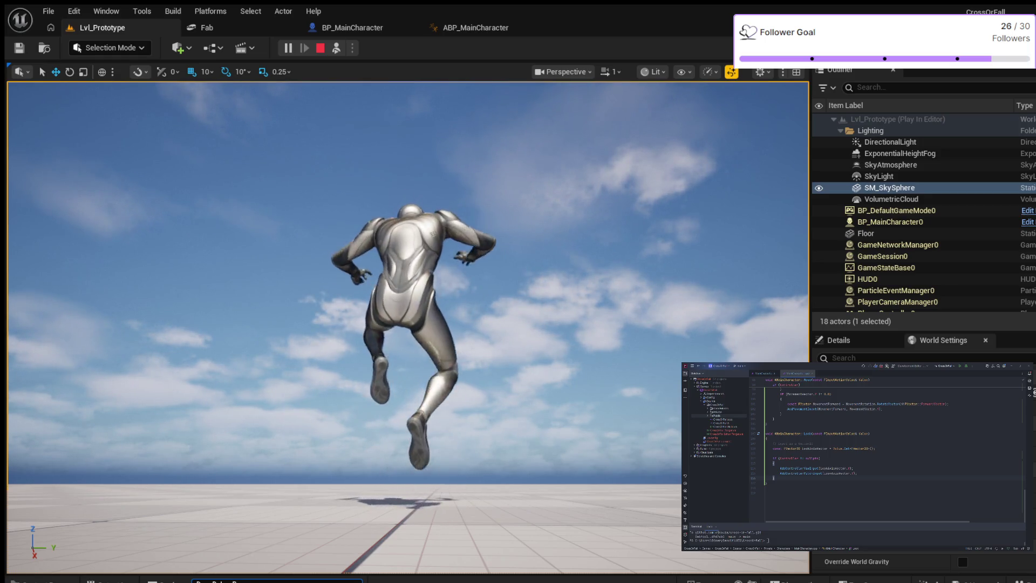
key(space)
key(space)
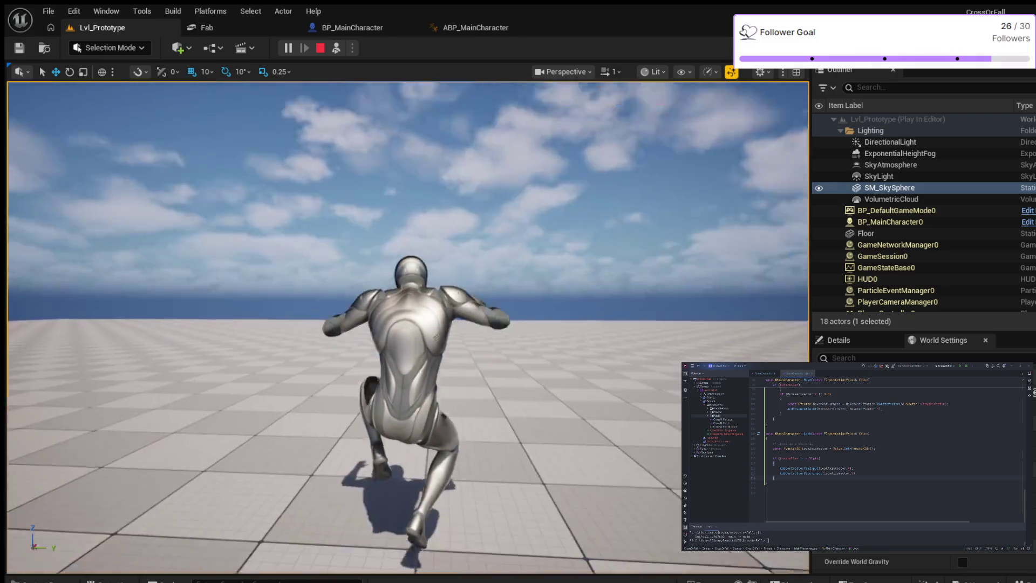
key(space)
key(space)
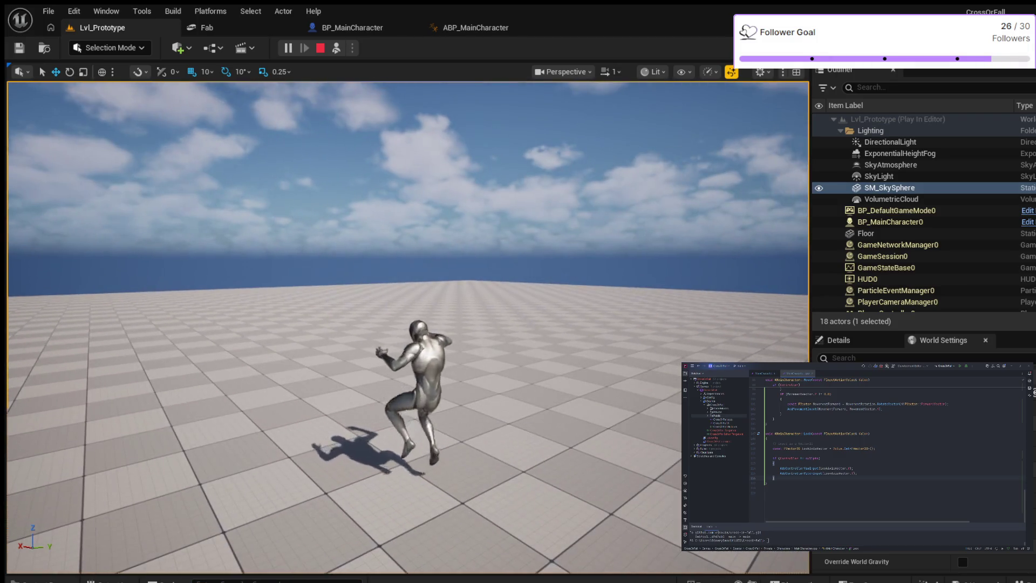
key(space)
key(space)
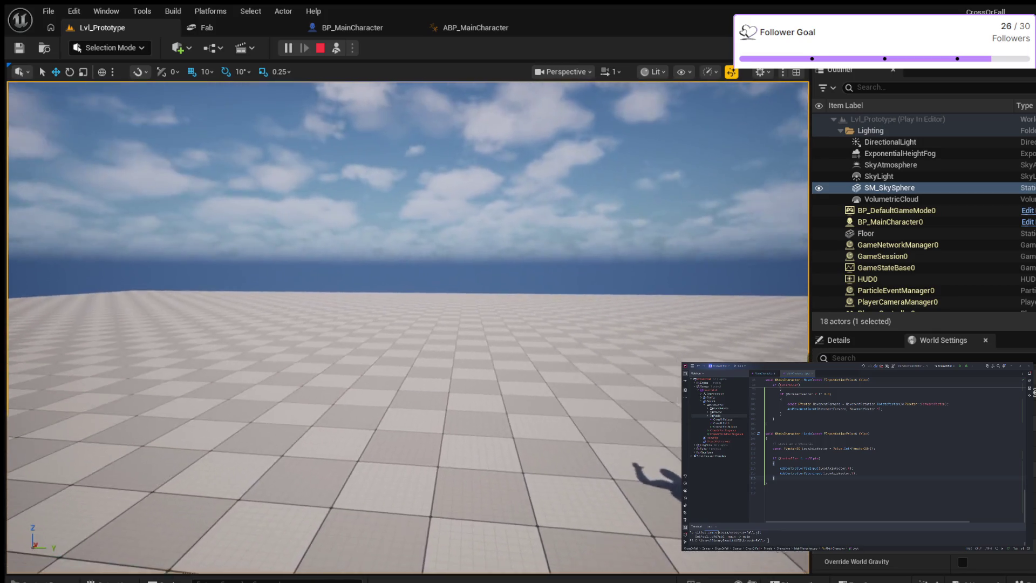
key(space)
key(space)
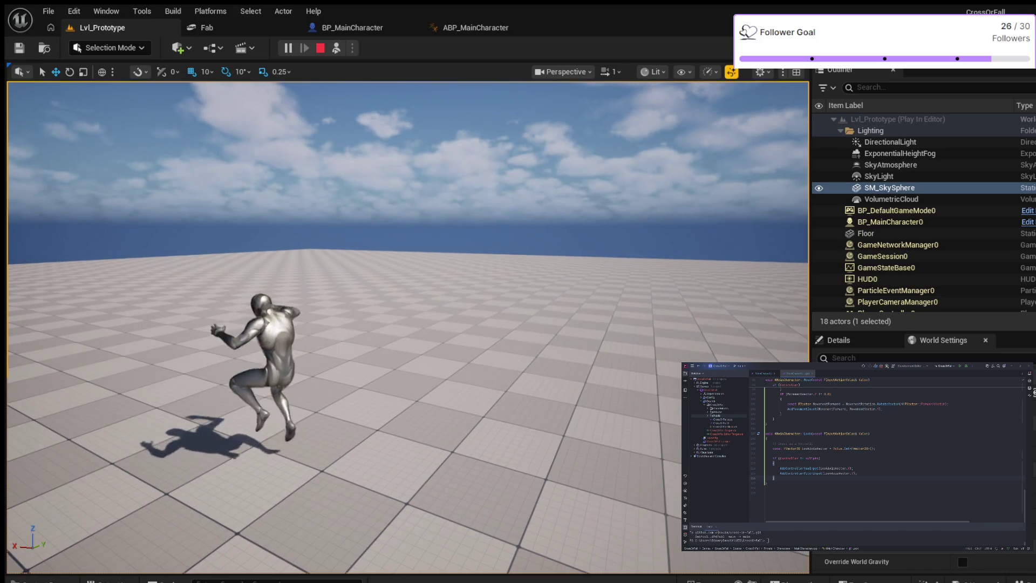
key(space)
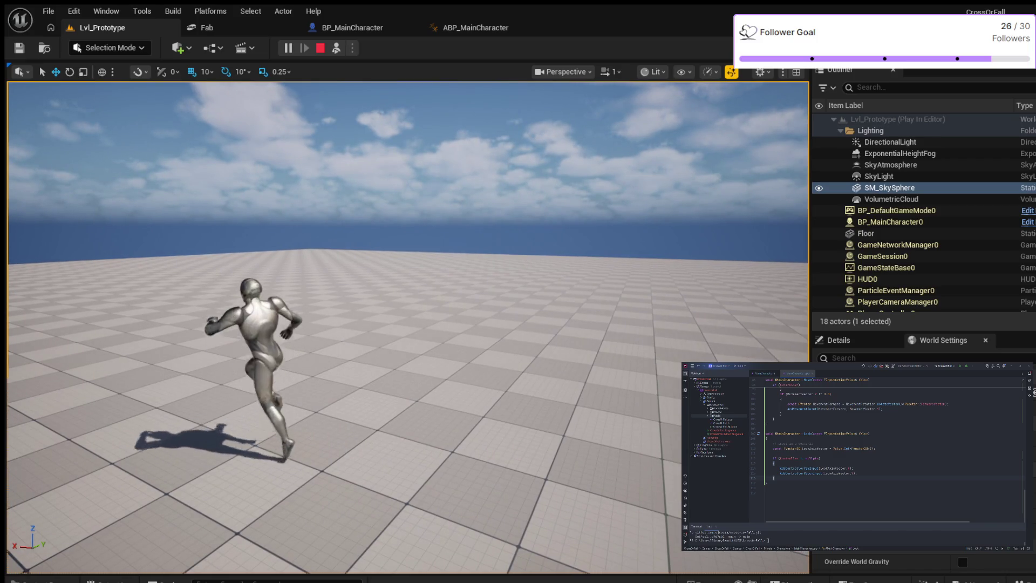
key(space)
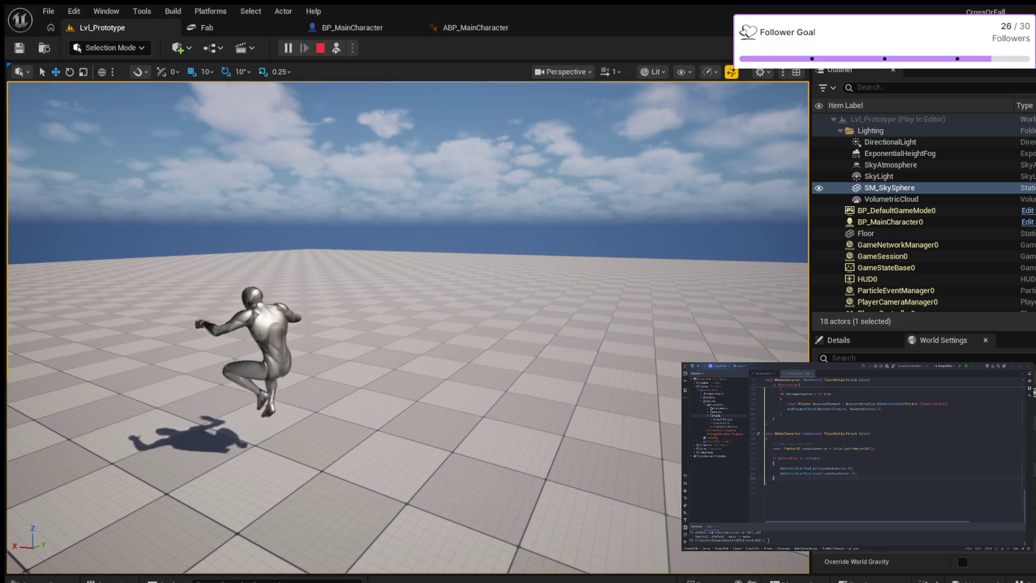
key(space)
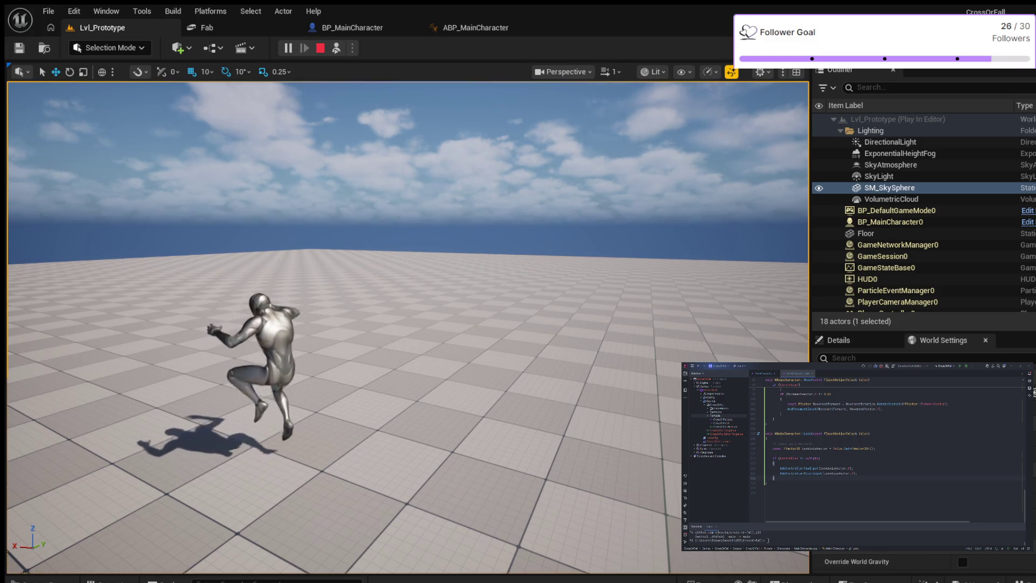
key(space)
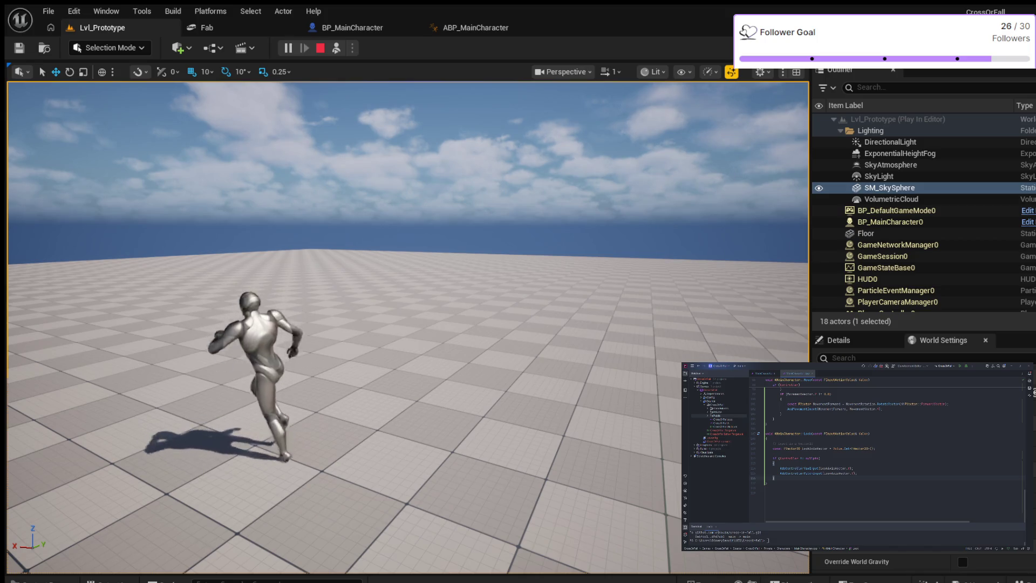
key(space)
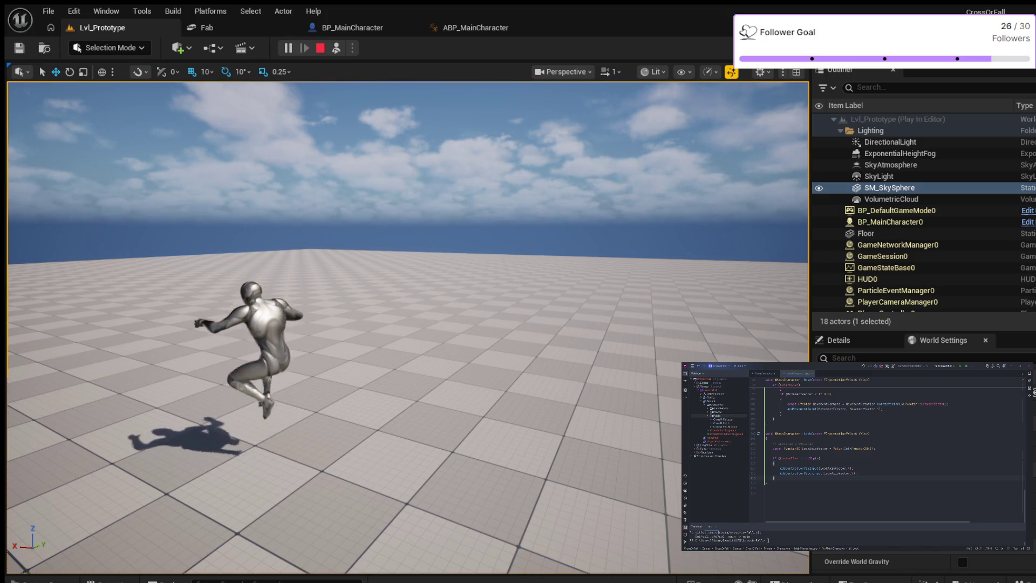
key(space)
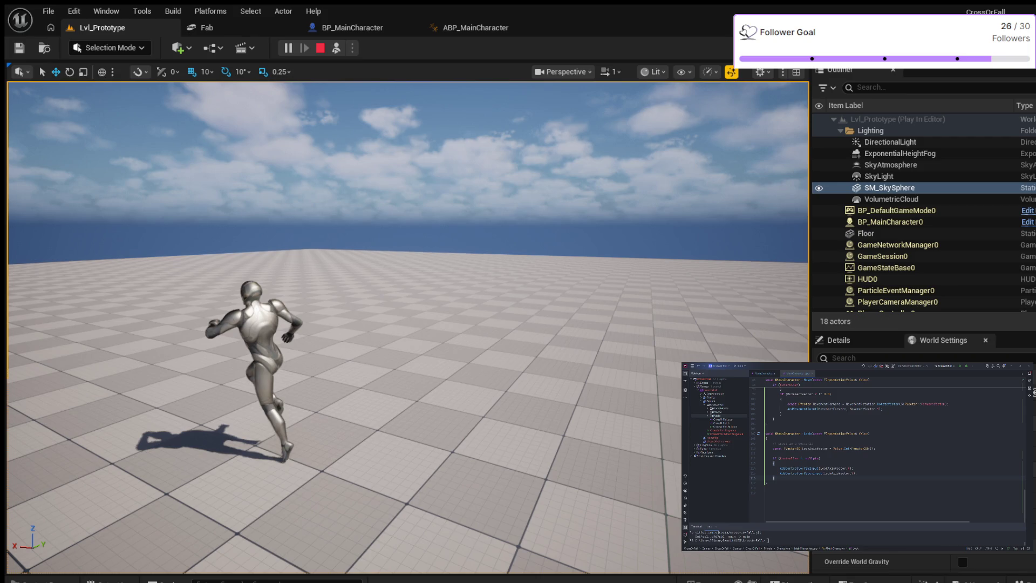
key(space)
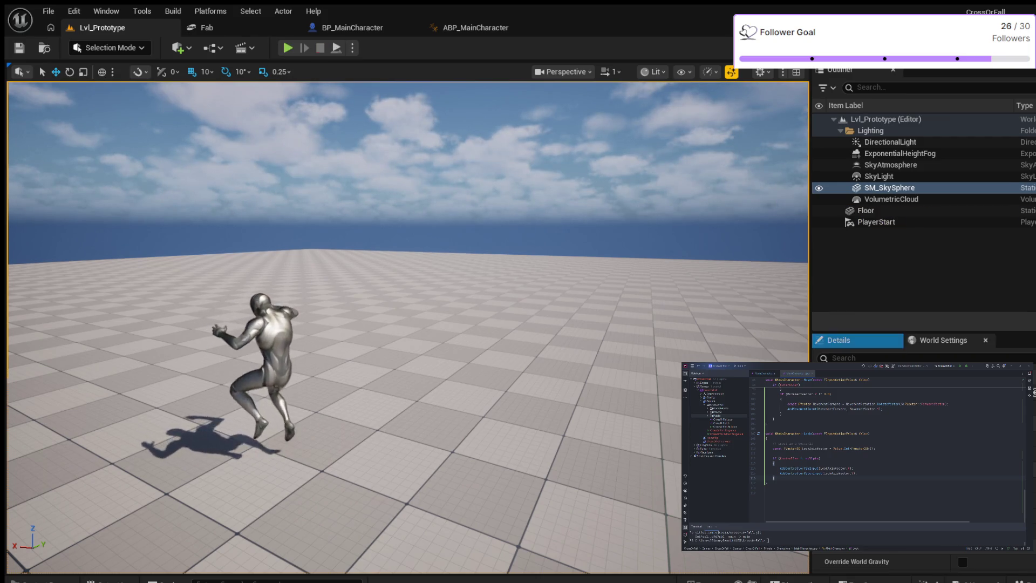
- Stop the play session and bring up ABP_MainCharacter's MainState graph
key(Escape)
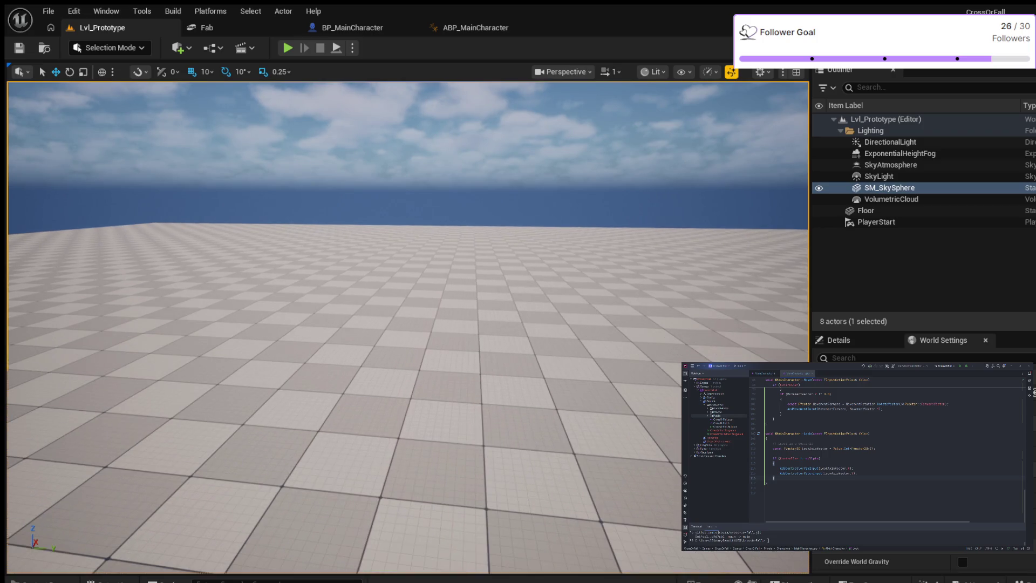
click(475, 27)
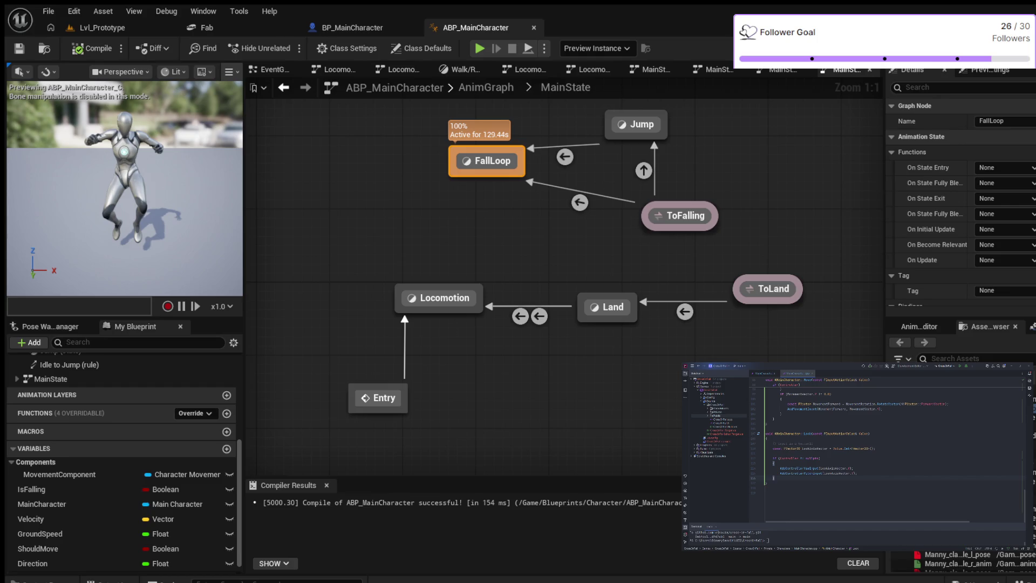
- Look inside the Locomotion state, then return to the top-level AnimGraph
double_click(444, 297)
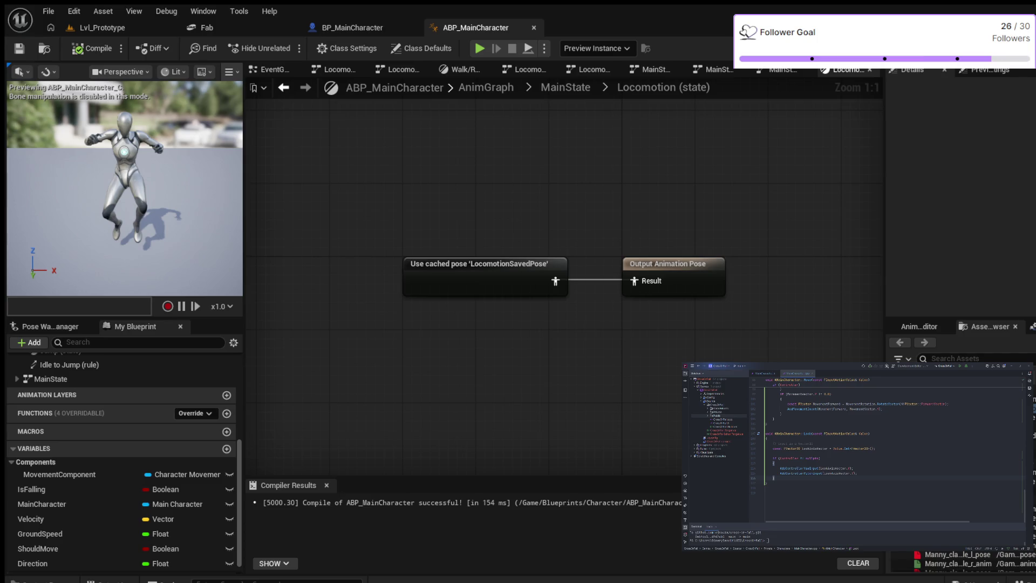
double_click(484, 271)
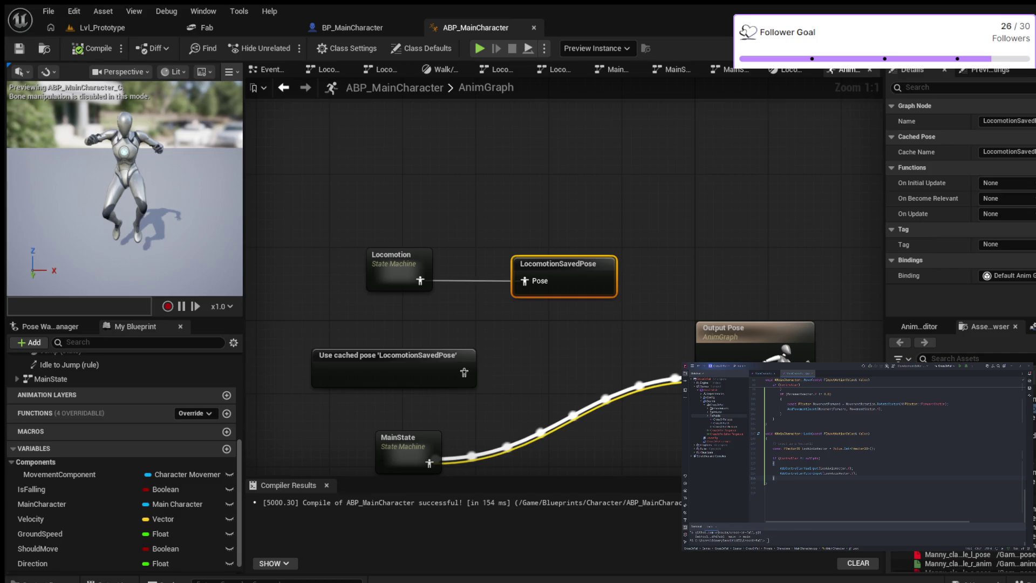
- Paste a 'DefaultSlot' Slot node, wire MainState into its Source and its output to Output Pose, and compile
drag(551, 358, 546, 214)
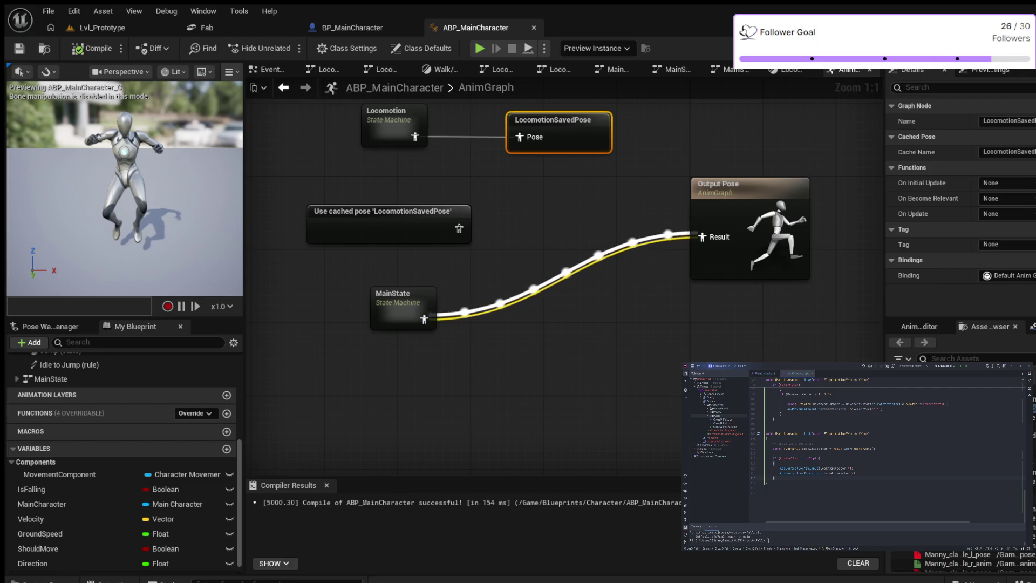
key(ctrl+v)
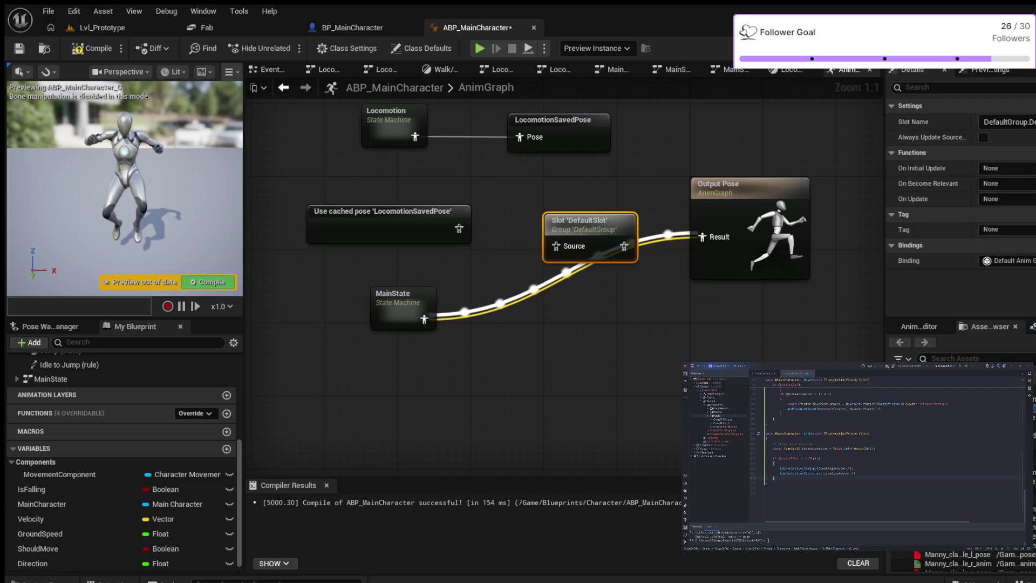
drag(579, 220, 568, 202)
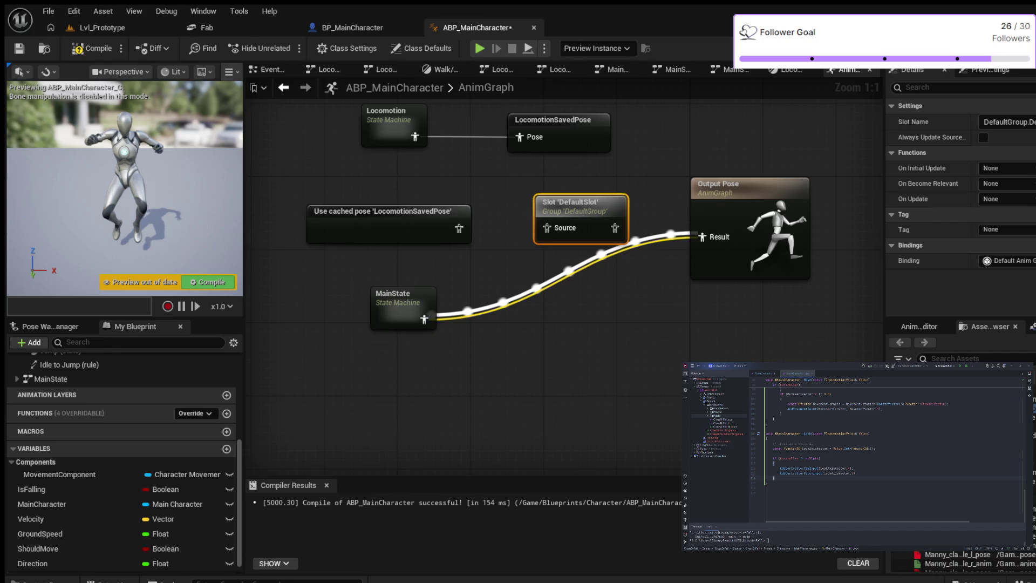
mouse_move(423, 318)
mouse_down()
mouse_move(532, 252)
mouse_move(540, 227)
mouse_up()
mouse_move(615, 227)
mouse_down()
mouse_move(659, 222)
mouse_move(700, 237)
mouse_up()
click(90, 48)
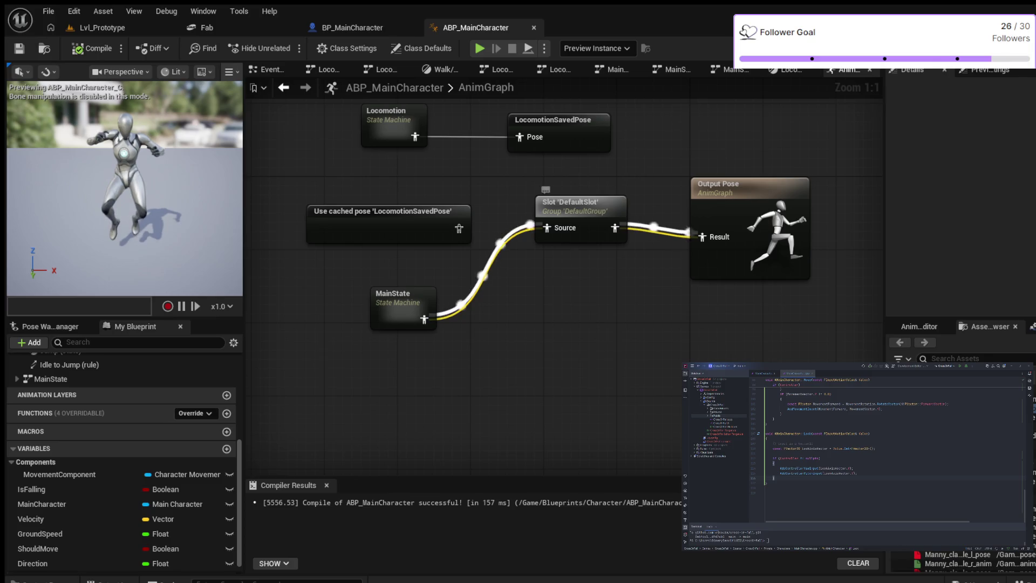
drag(579, 202, 586, 220)
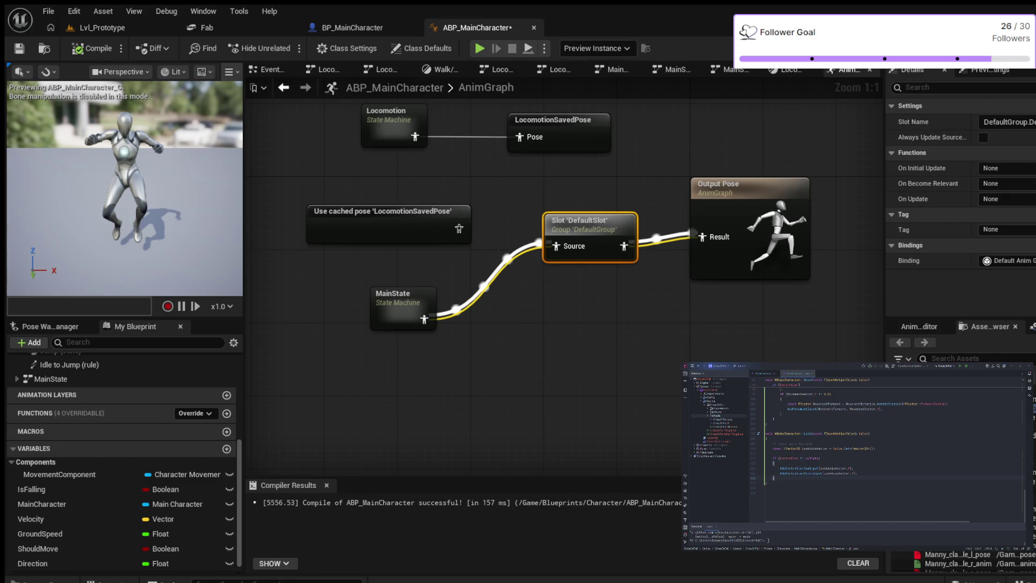
- Inspect the ToFalling and Jump transitions into FallLoop inside MainState, then move to the EventGraph
key(Escape)
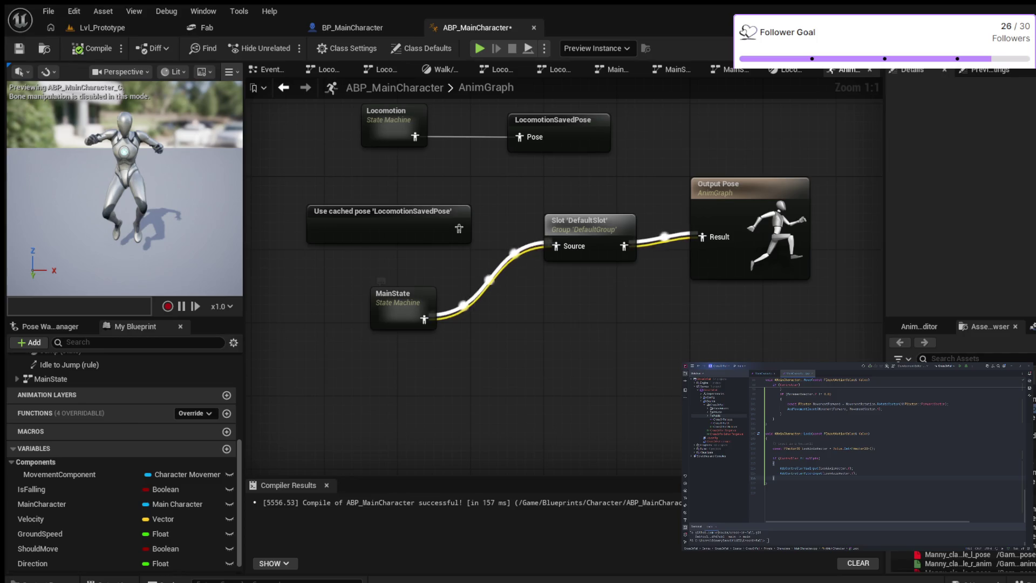
double_click(396, 306)
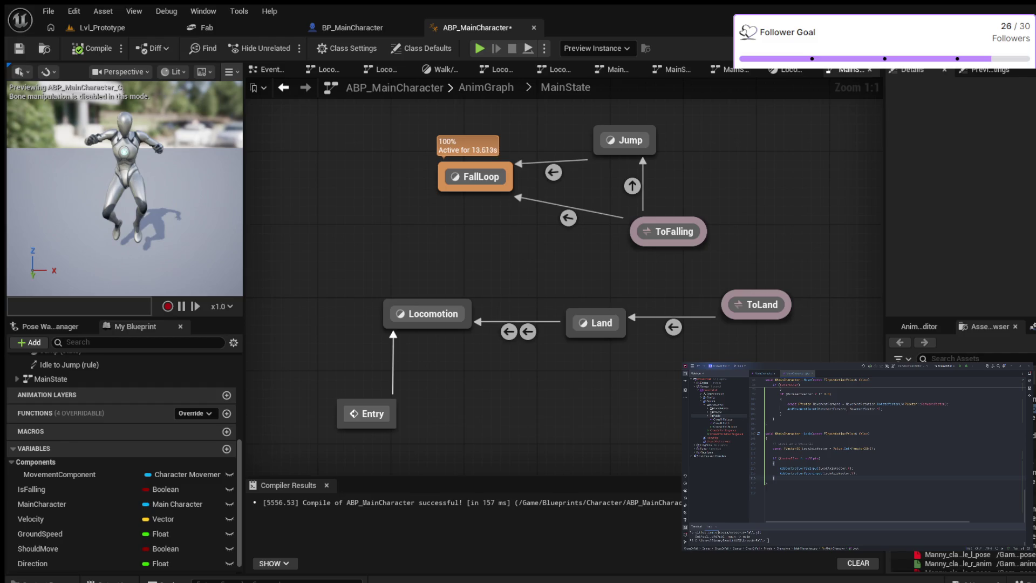
click(568, 218)
click(553, 172)
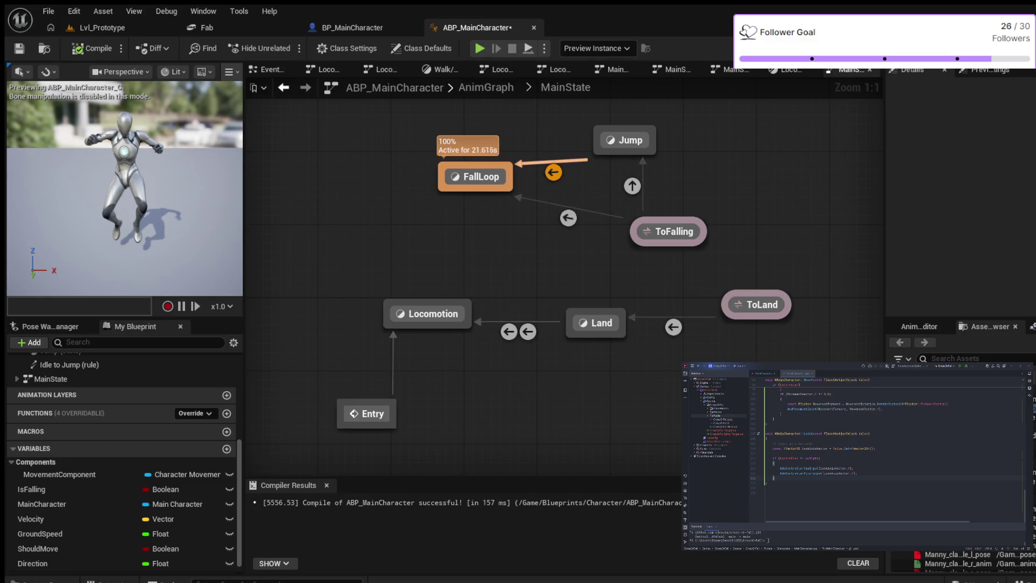
key(Escape)
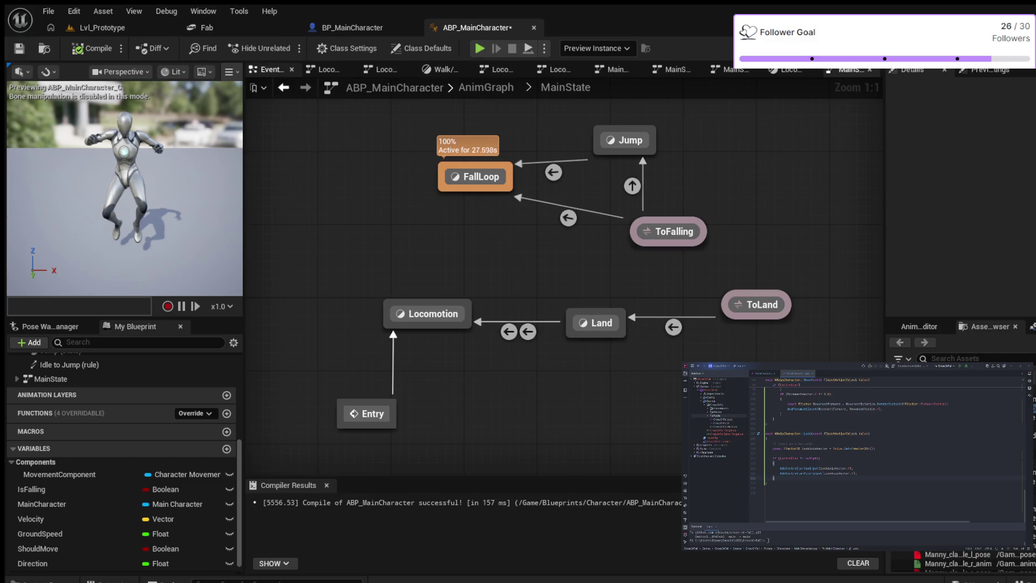
click(269, 69)
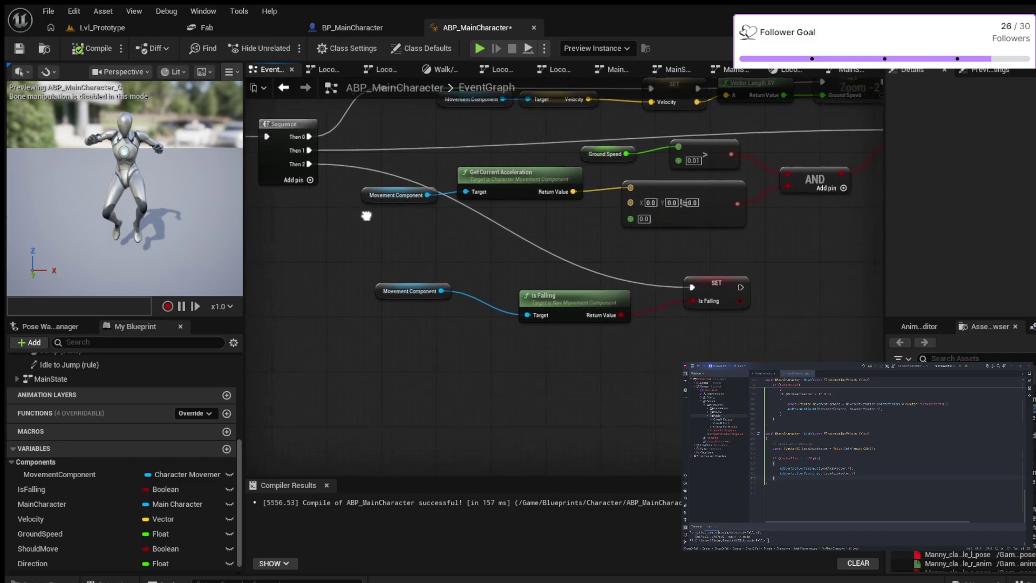
mouse_move(345, 214)
mouse_down()
mouse_move(278, 219)
mouse_move(222, 297)
mouse_up()
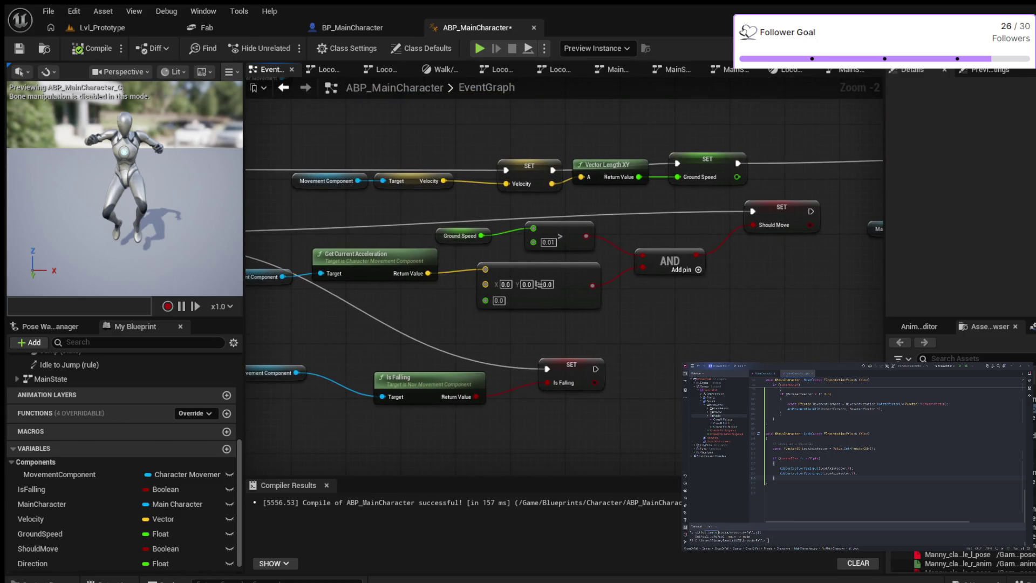
scroll(536, 284, down, 3)
drag(536, 284, 474, 284)
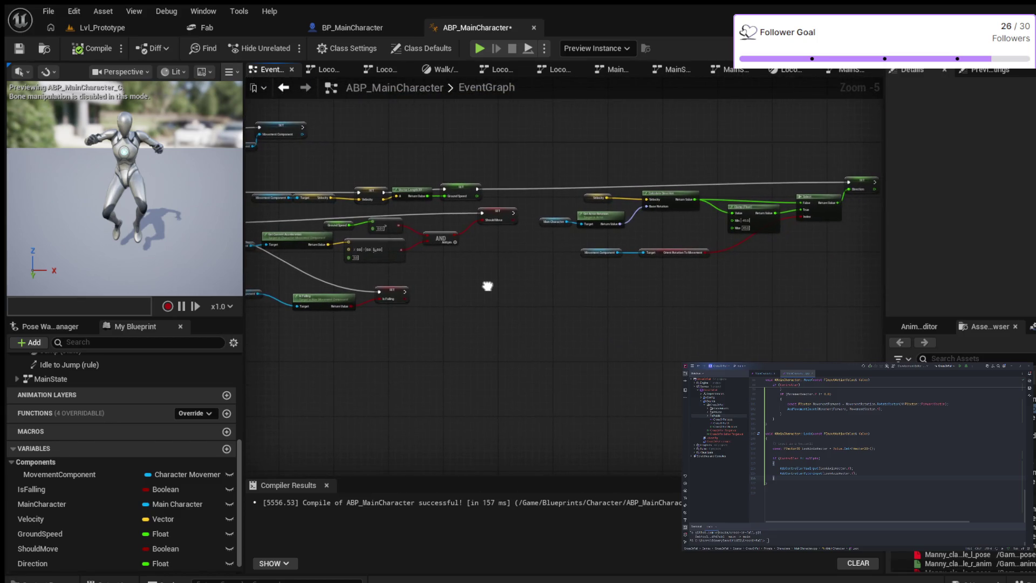
mouse_move(474, 284)
mouse_down()
mouse_move(832, 295)
mouse_move(699, 275)
mouse_up()
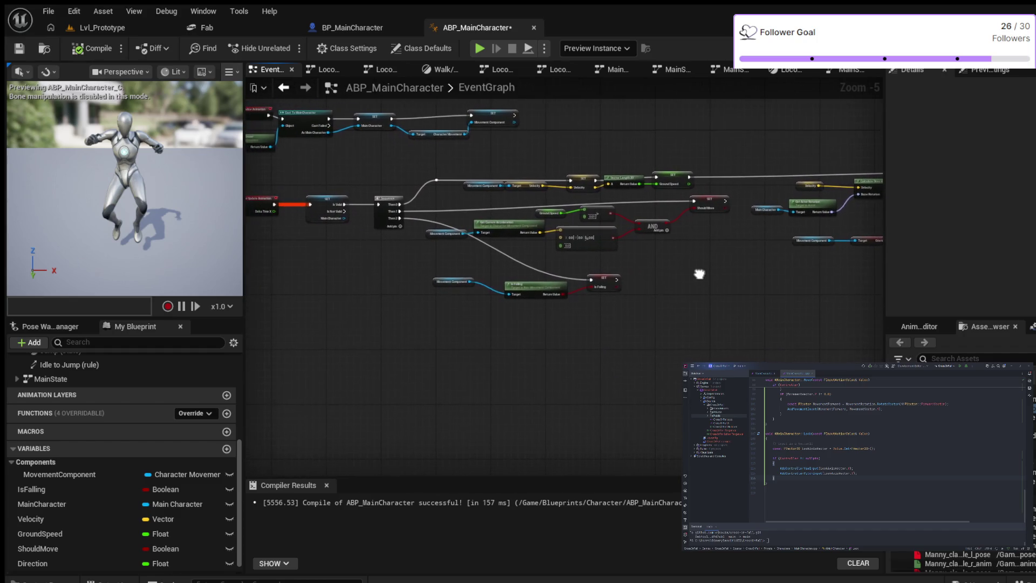
scroll(510, 263, up, 2)
drag(510, 263, 624, 261)
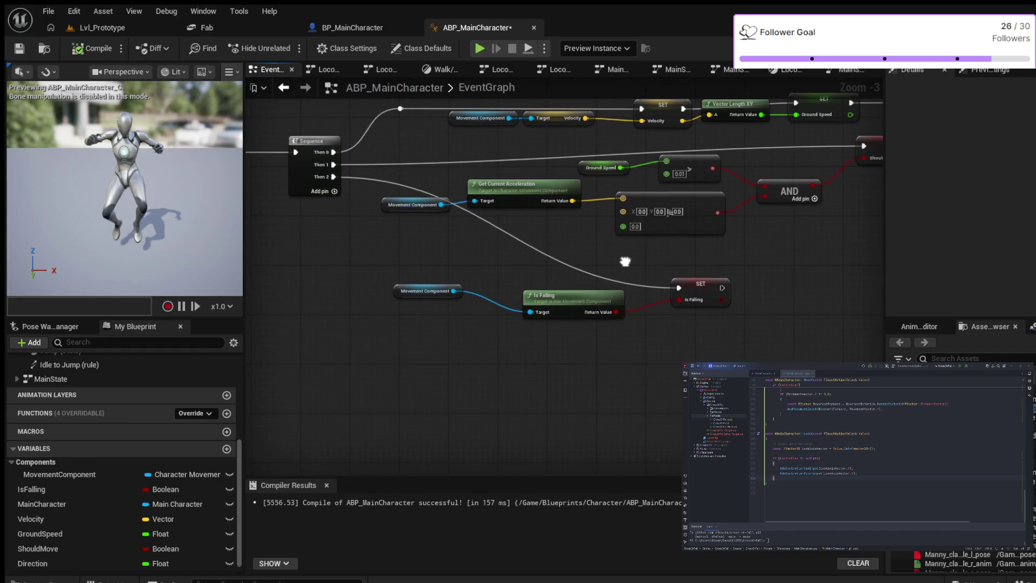
scroll(439, 254, up, 2)
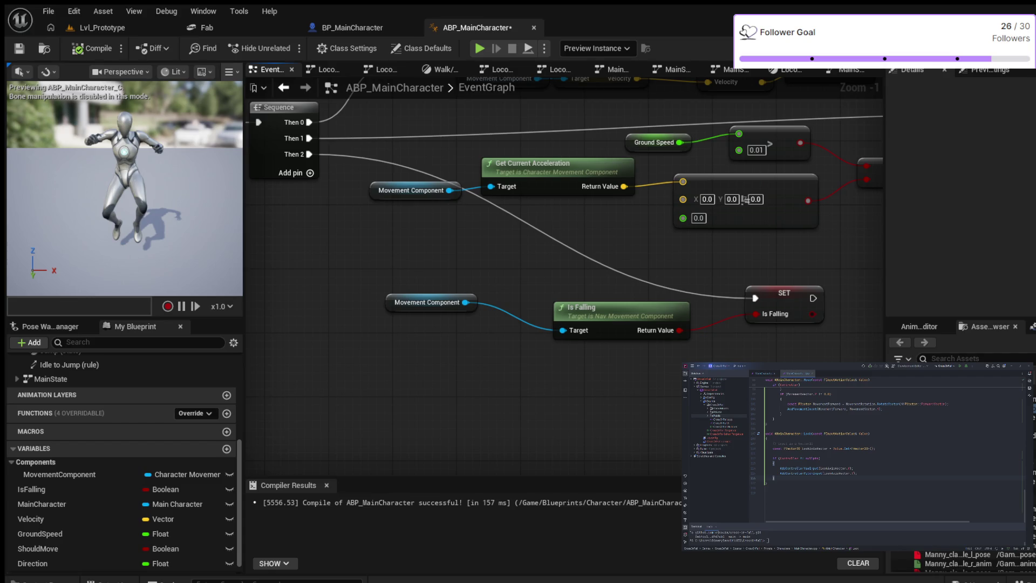
mouse_move(743, 199)
mouse_down()
mouse_move(654, 346)
mouse_move(902, 381)
mouse_up()
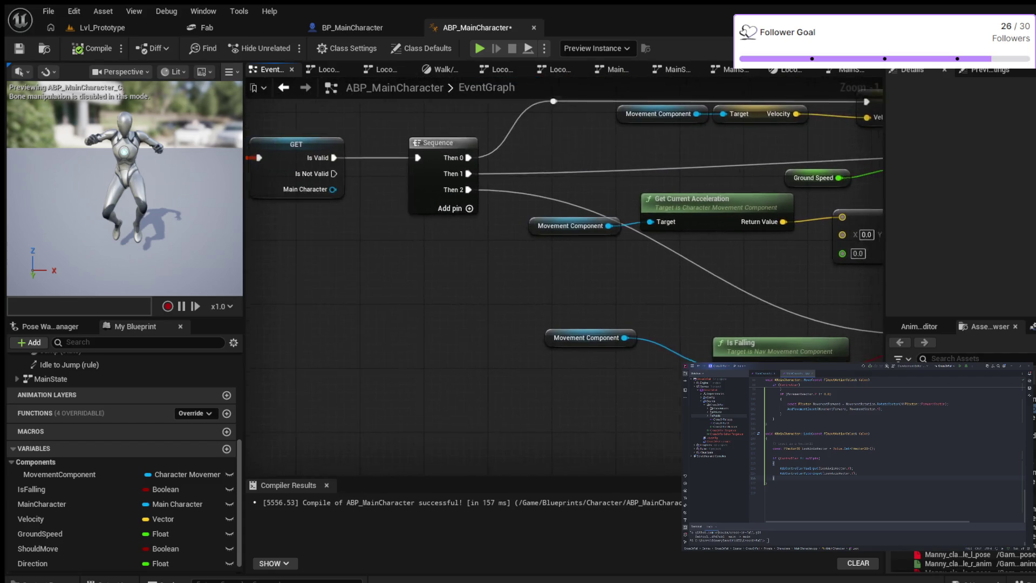
drag(873, 223, 472, 227)
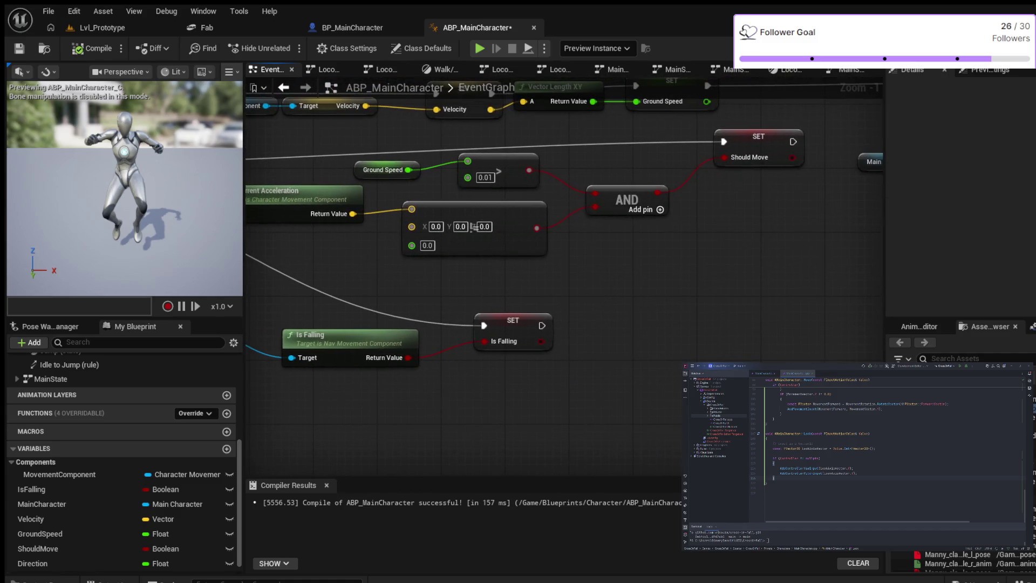
drag(624, 342, 681, 418)
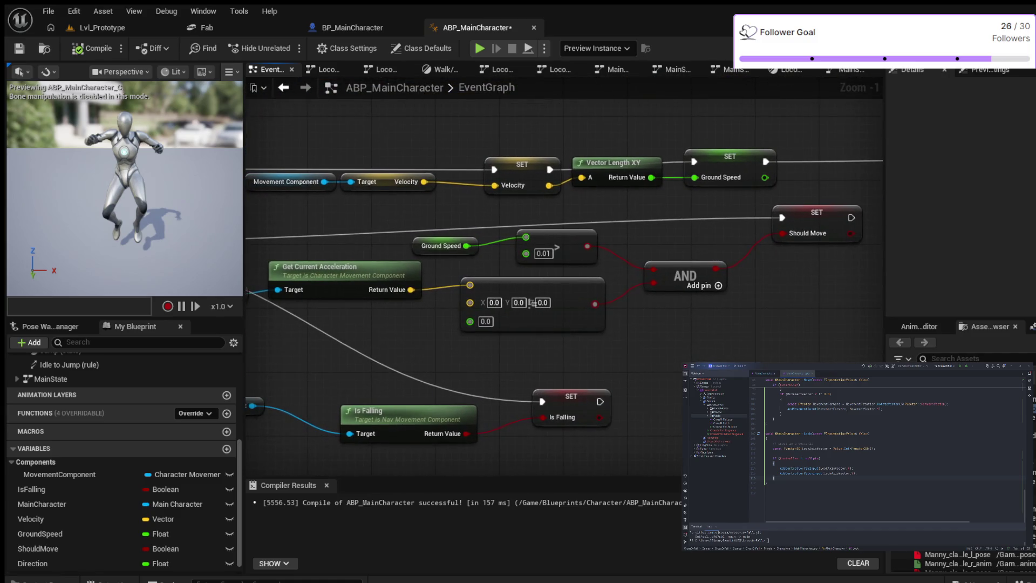
drag(566, 340, 565, 340)
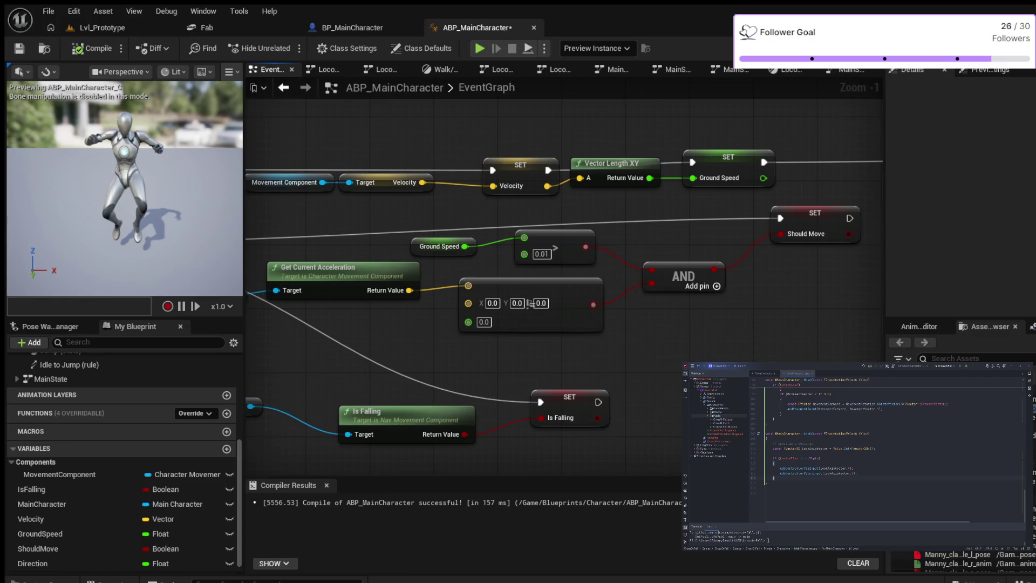
drag(529, 302, 558, 311)
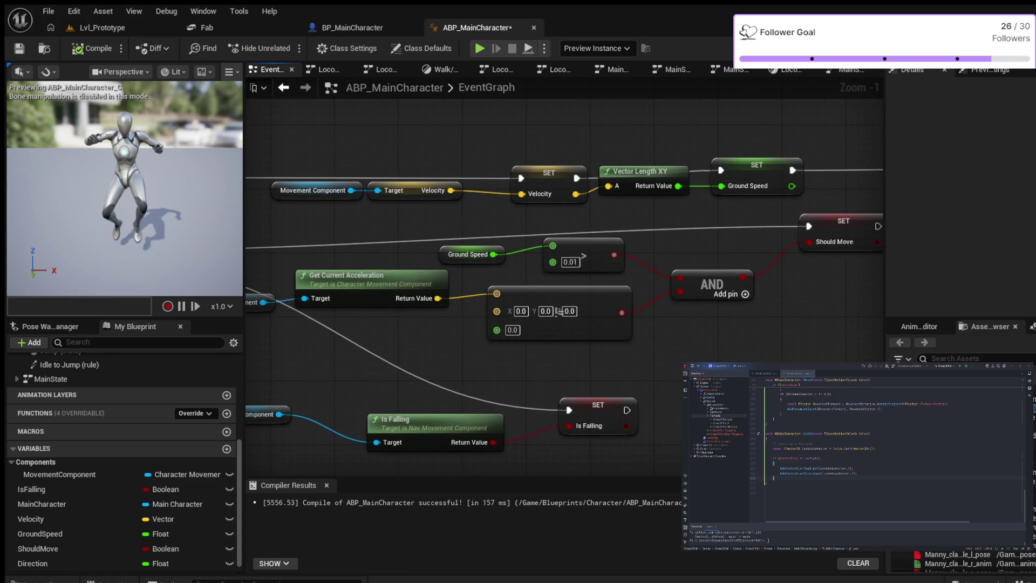
click(571, 262)
- Change the Should Move ground-speed threshold from 0.01 to 3.0 and recompile
key(BackSpace)
key(BackSpace)
key(BackSpace)
key(BackSpace)
text(3)
key(Return)
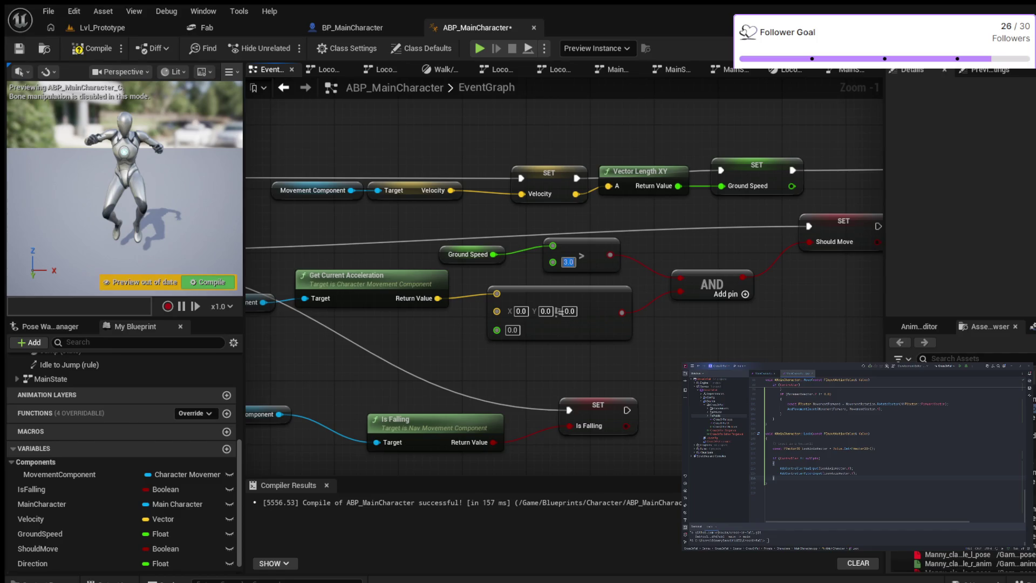
click(91, 48)
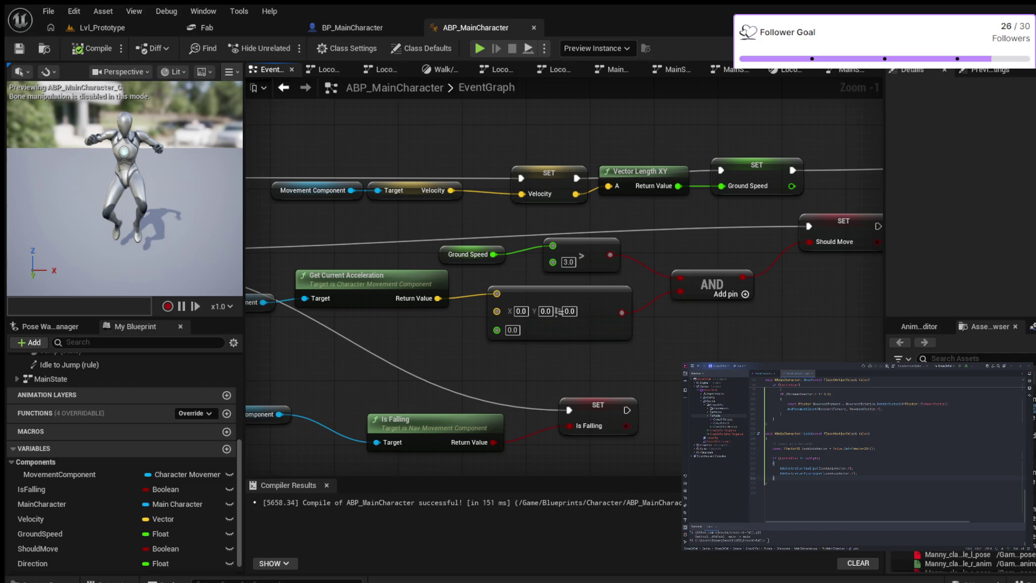
- Add a Print String node on the exec wire after the Set Is Falling node
drag(566, 324, 543, 218)
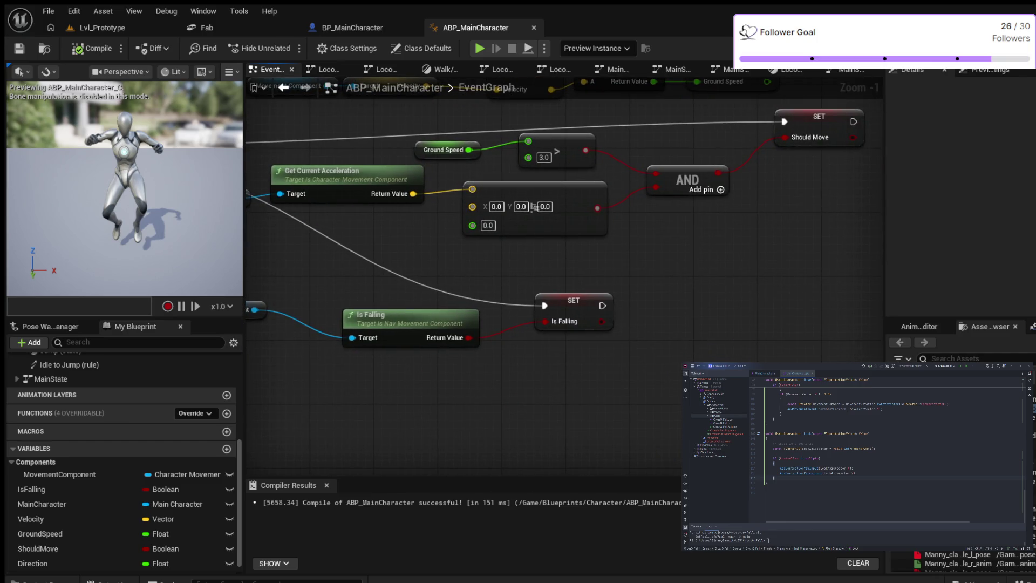
mouse_move(650, 295)
mouse_down()
mouse_move(705, 296)
mouse_move(599, 308)
mouse_up()
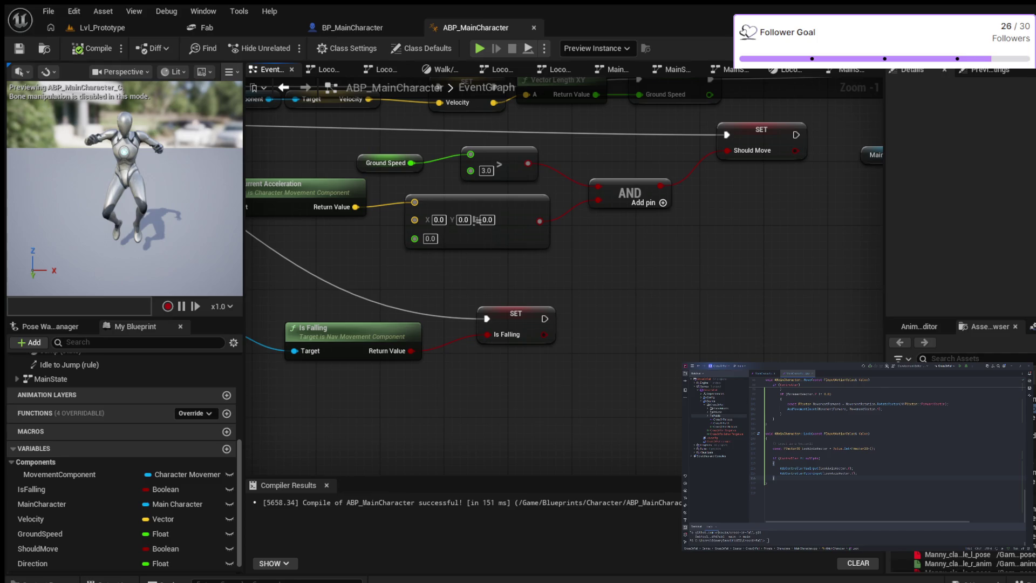
drag(544, 318, 617, 314)
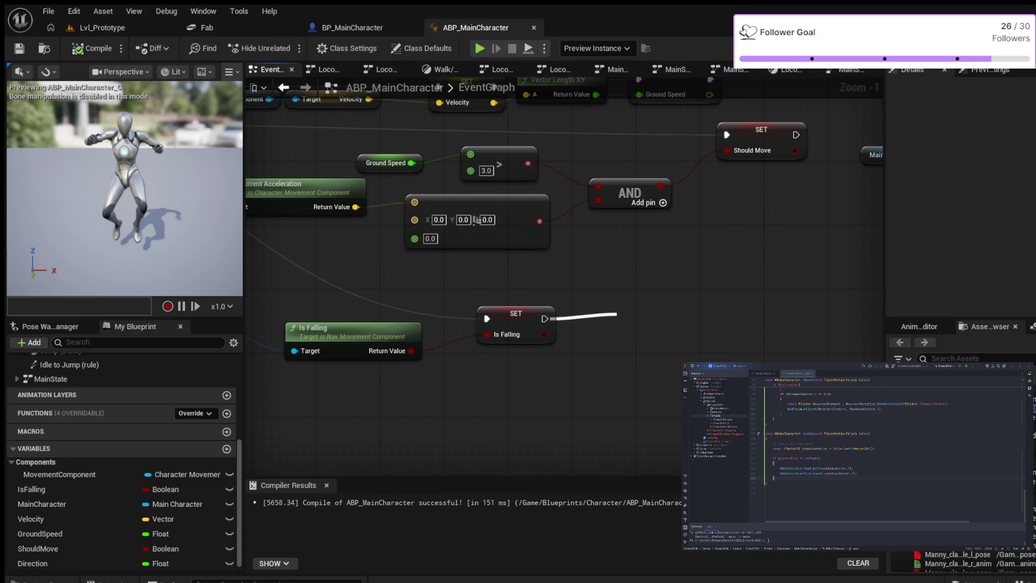
drag(617, 314, 643, 295)
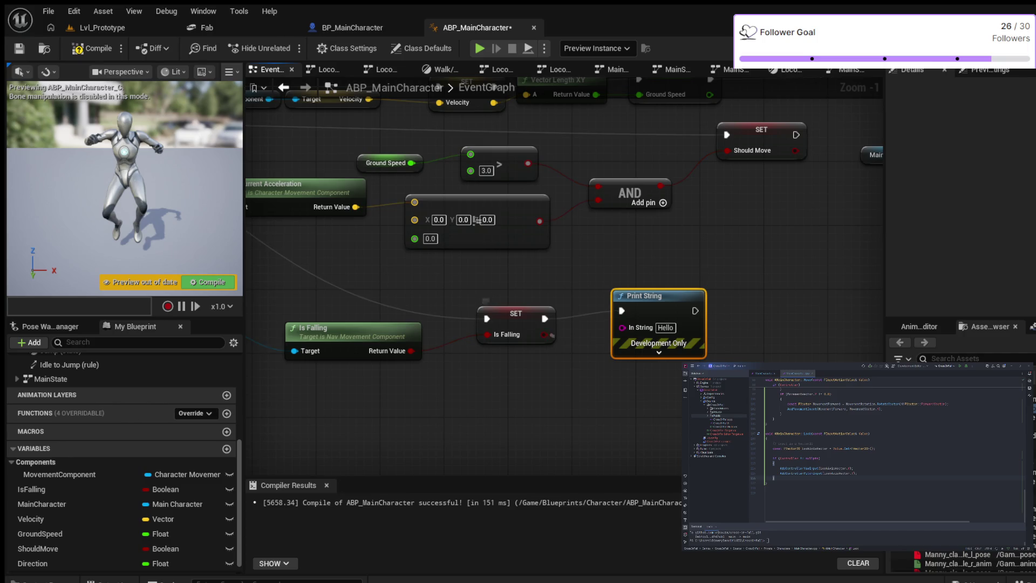
- Feed Is Falling into the Print String, recompile and simulate briefly to watch the printed values
drag(541, 335, 621, 327)
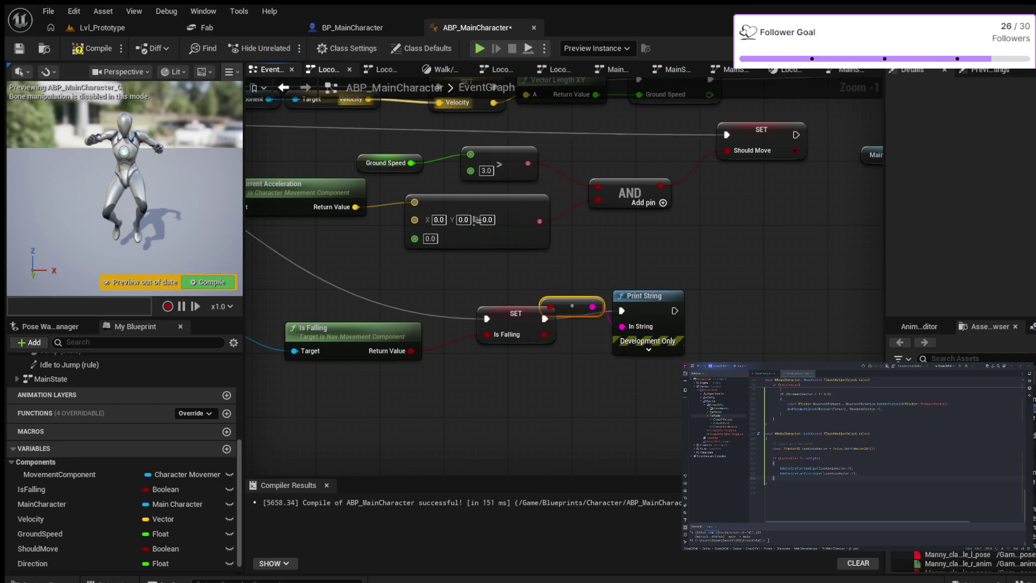
key(F7)
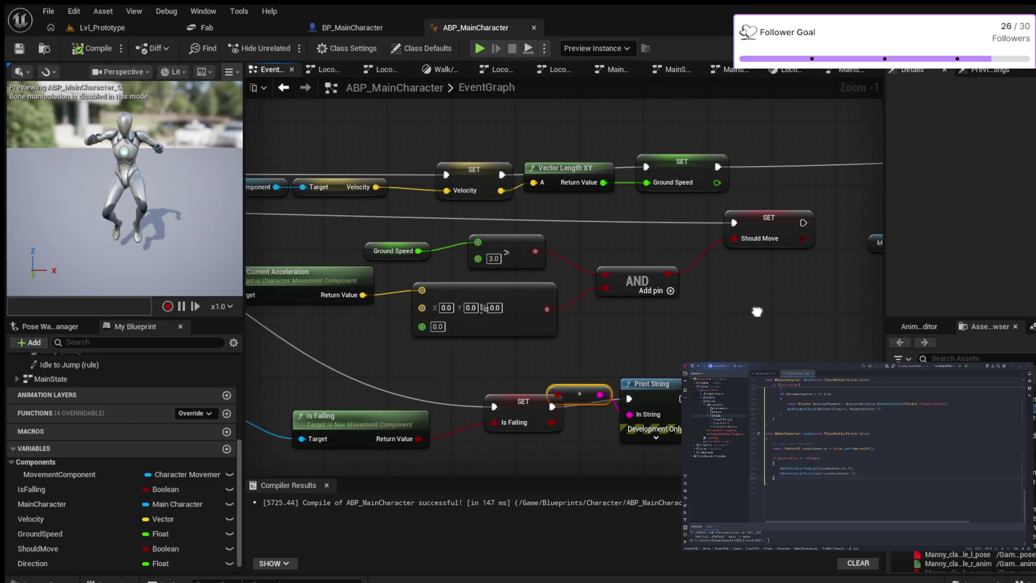
click(479, 48)
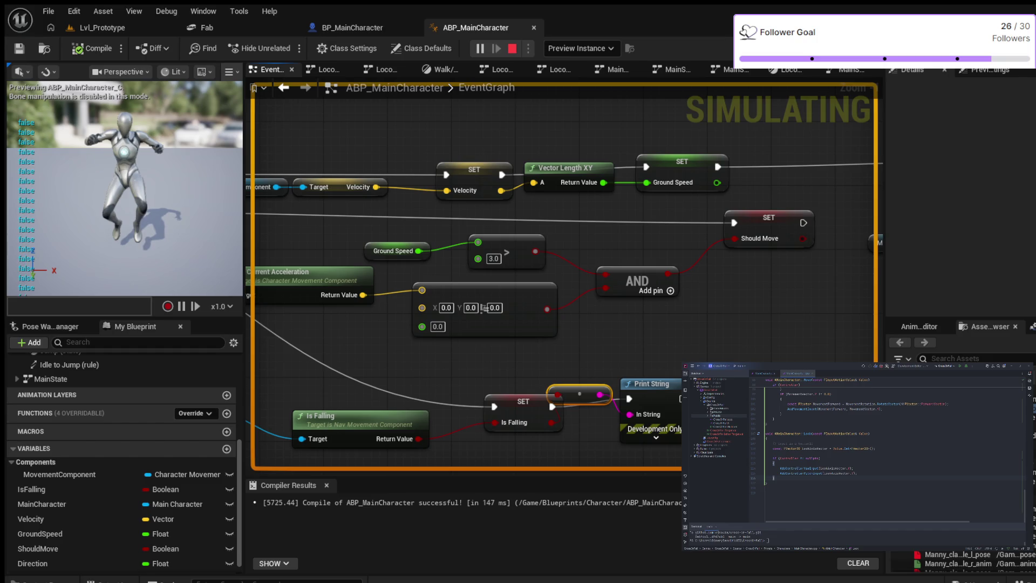
key(Escape)
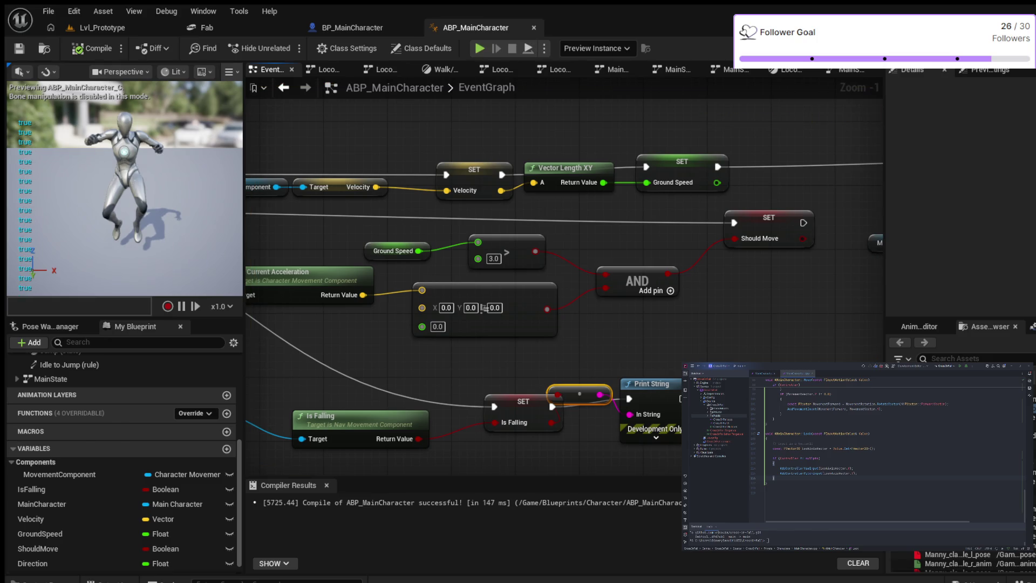
scroll(688, 321, down, 2)
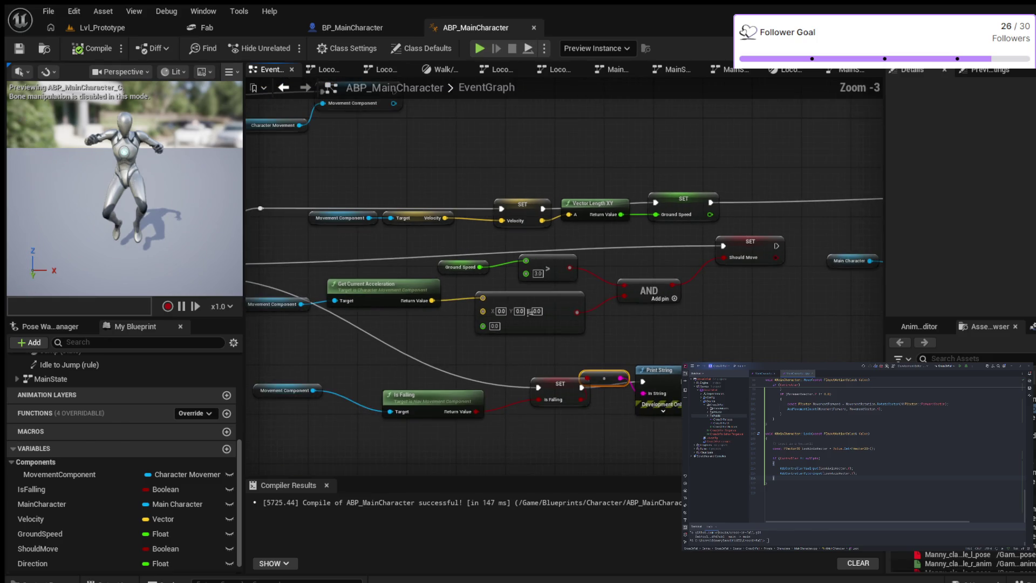
- Delete the reroute and Print String debug nodes and recompile the animation blueprint
click(688, 322)
drag(689, 340, 616, 424)
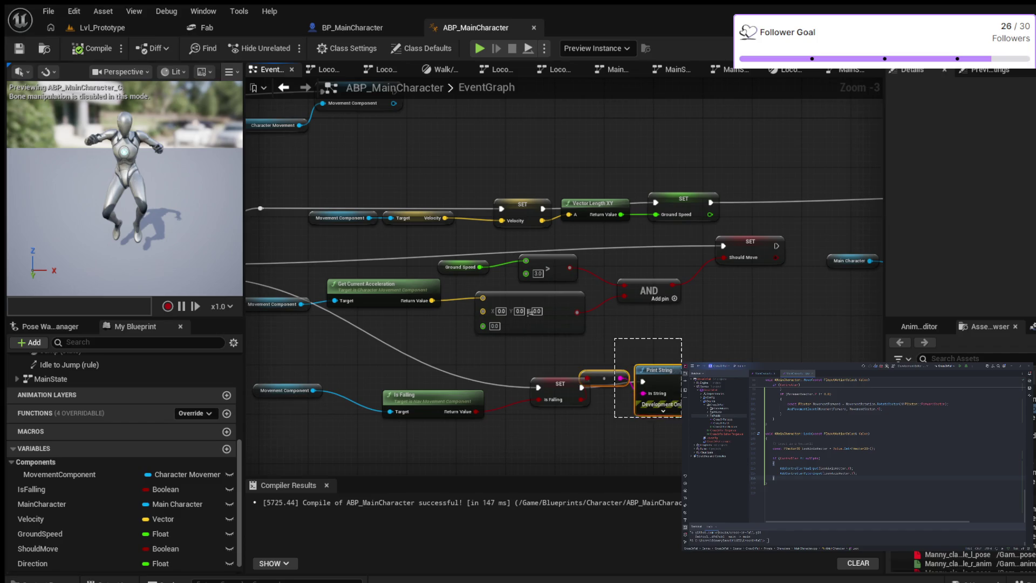
key(Delete)
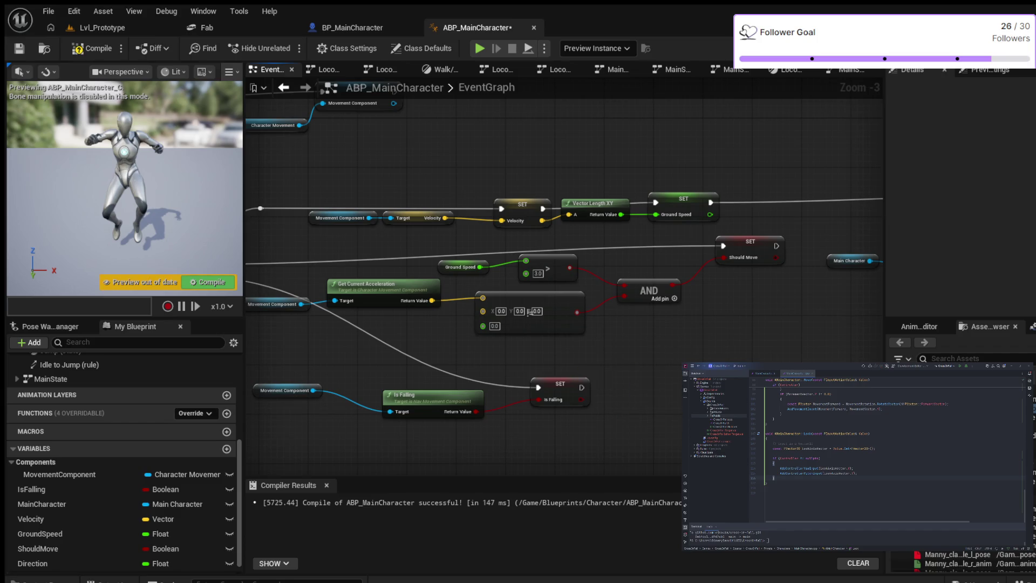
click(93, 48)
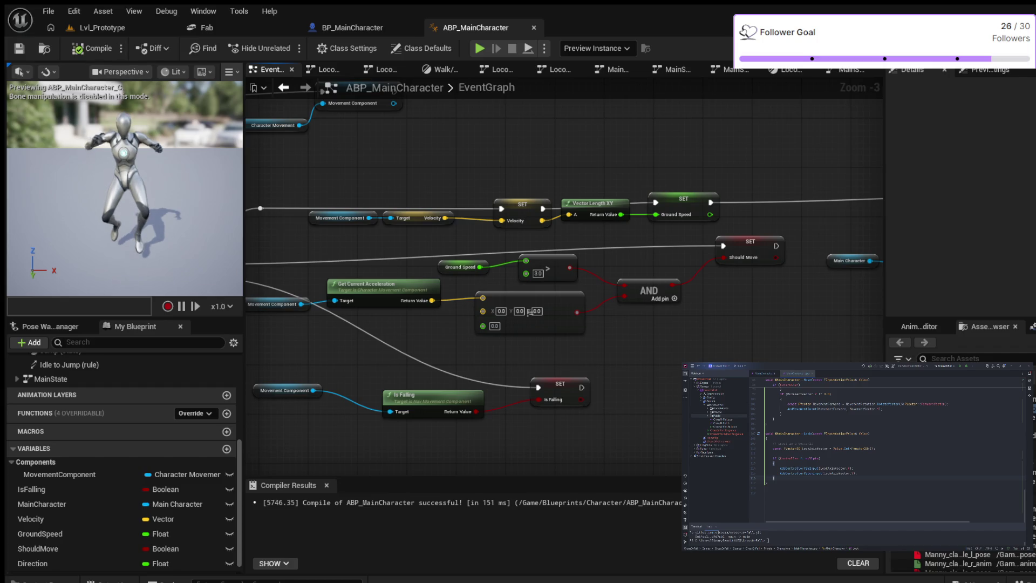
mouse_move(397, 147)
mouse_down()
mouse_move(519, 218)
mouse_move(627, 202)
mouse_move(512, 213)
mouse_move(572, 230)
mouse_move(513, 211)
mouse_move(340, 197)
mouse_up()
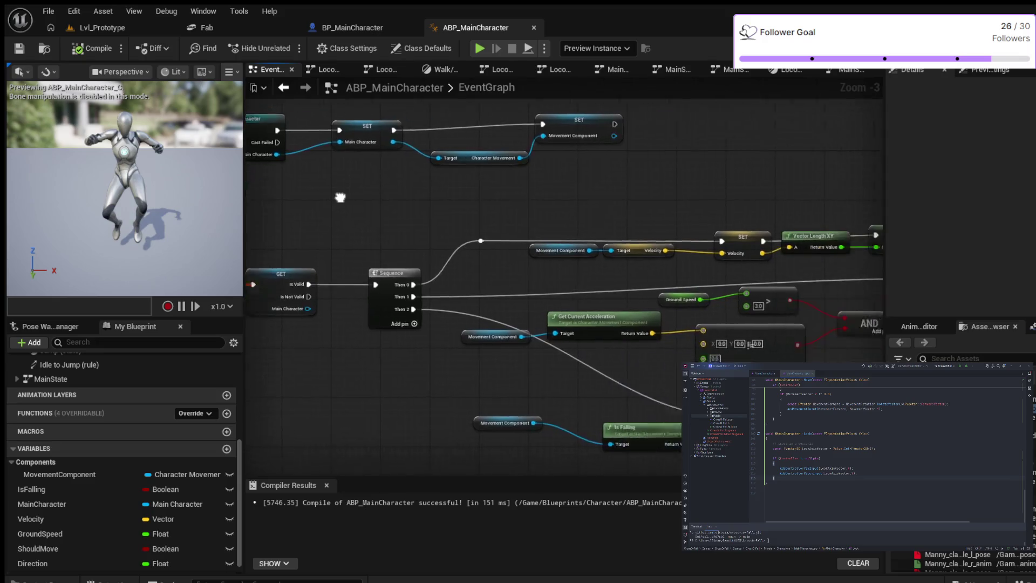
- Pan over the direction calculation nodes, then bring up the Locomotion state machine's states
mouse_move(508, 346)
mouse_down()
mouse_move(261, 170)
mouse_move(362, 189)
mouse_move(578, 186)
mouse_up()
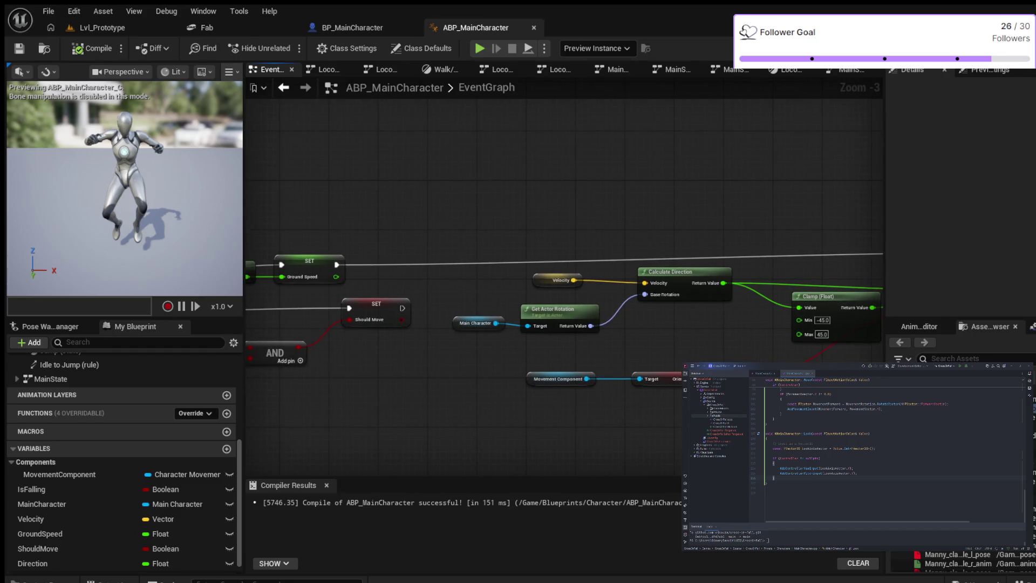
click(386, 69)
drag(480, 244, 419, 200)
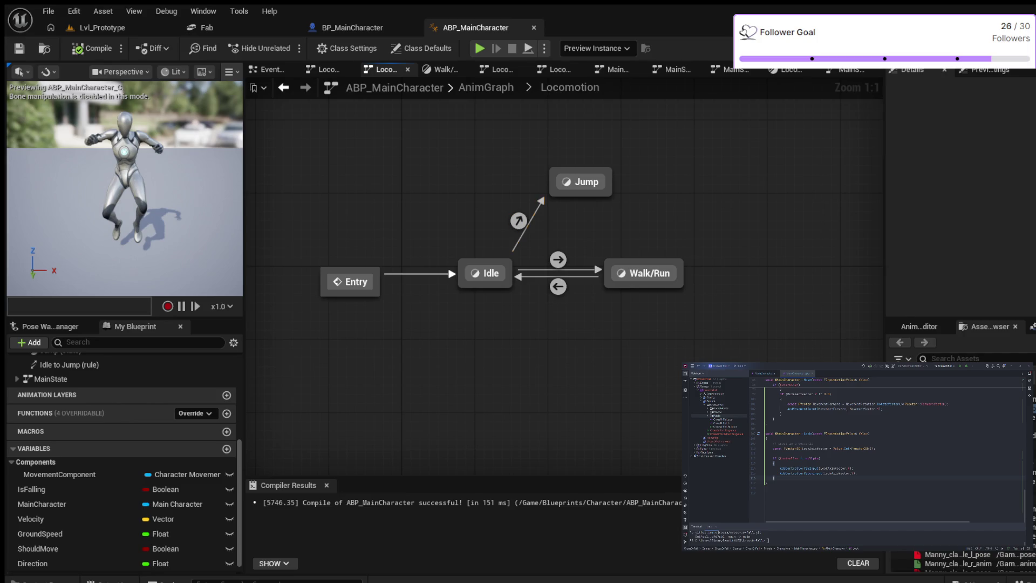
- Delete the Jump state and its transition from Locomotion, recompile, test briefly, and return to Lvl_Prototype
drag(491, 146, 613, 206)
key(Delete)
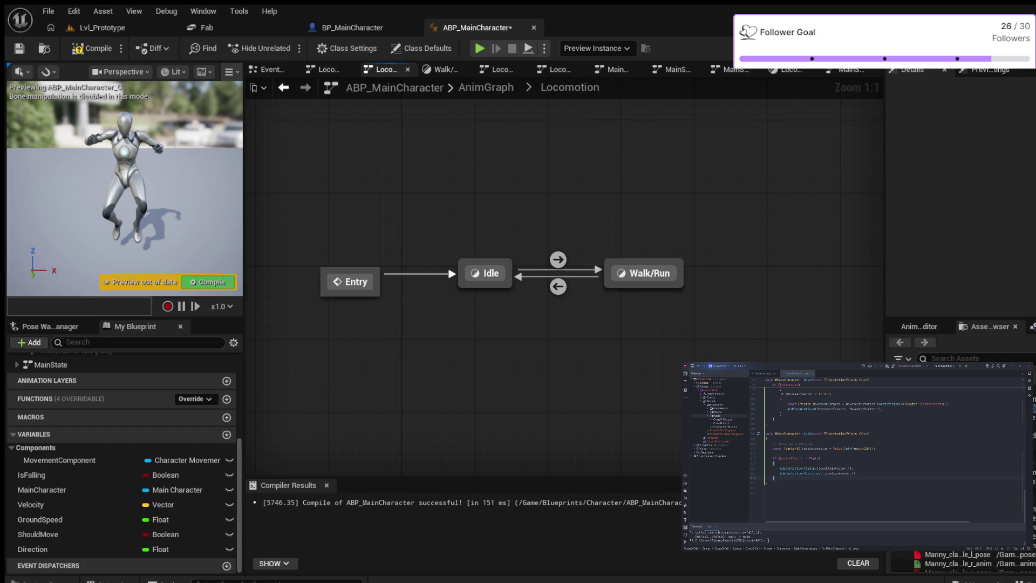
click(93, 48)
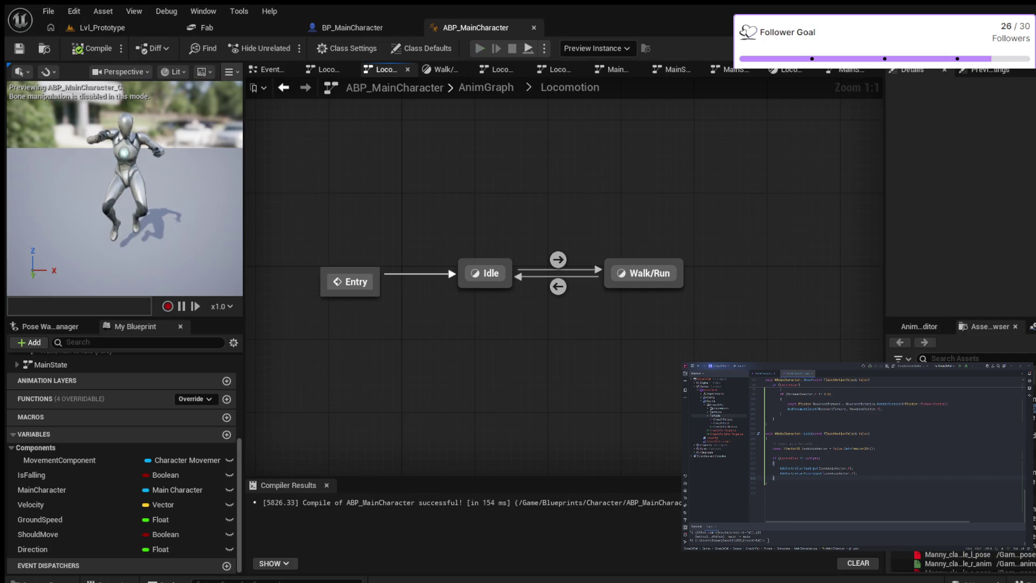
key(alt+p)
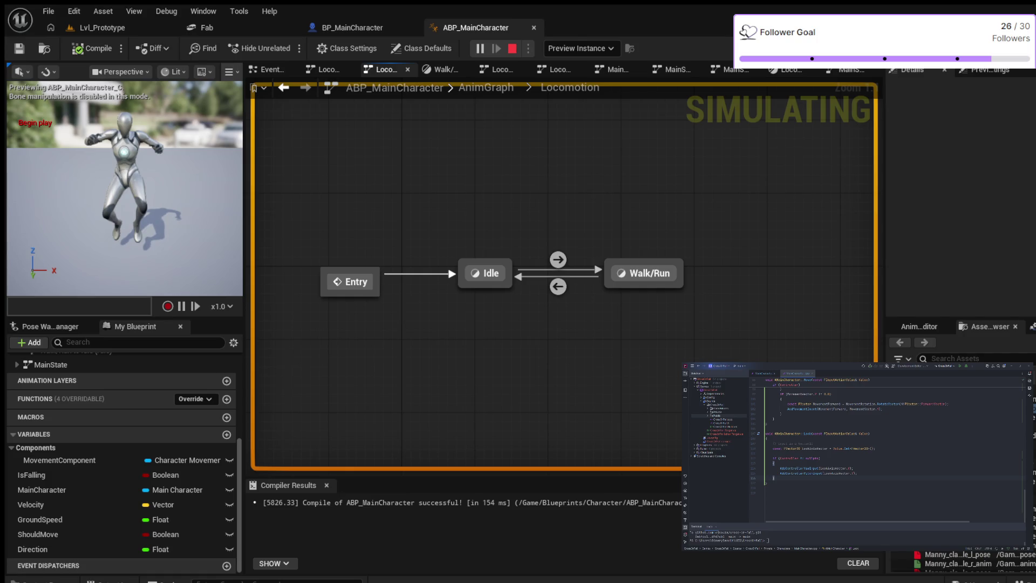
key(Escape)
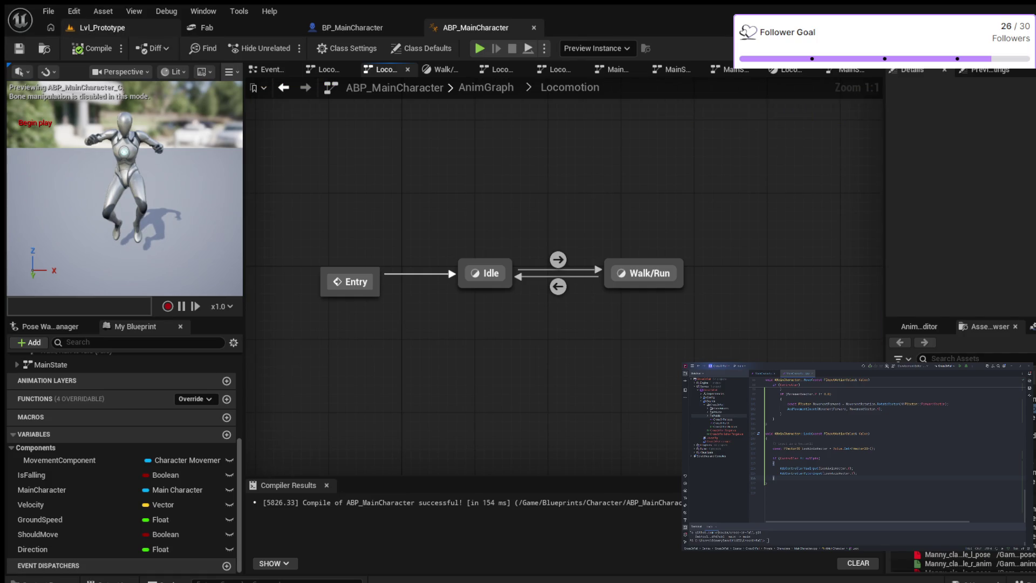
click(101, 28)
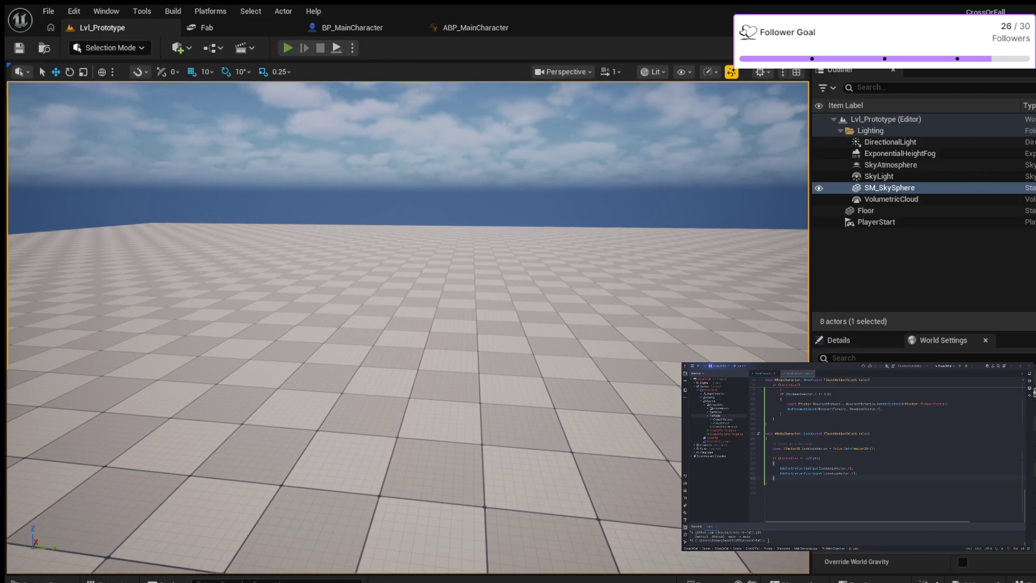
key(alt+p)
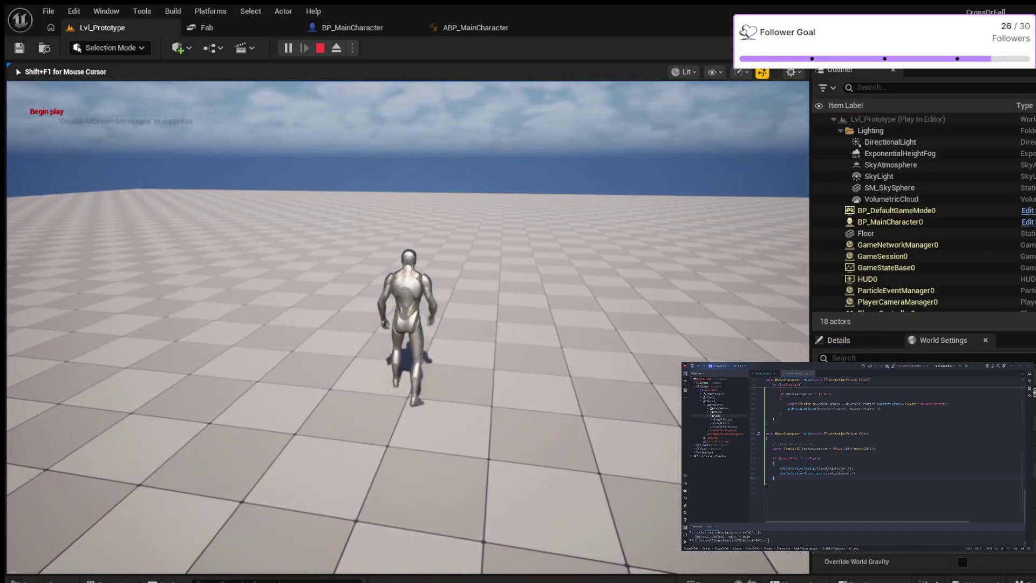
key(w)
key(space)
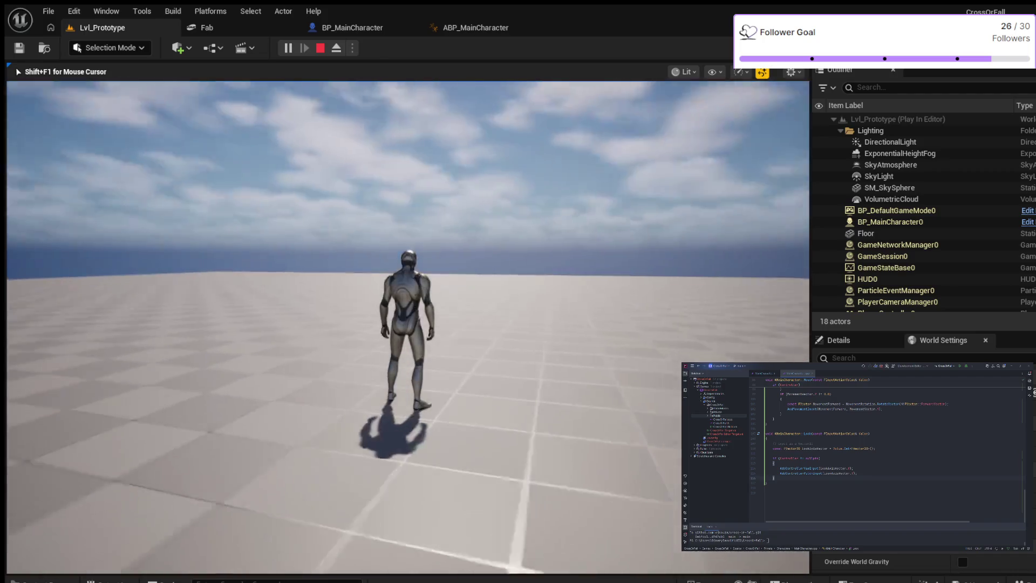
key(w)
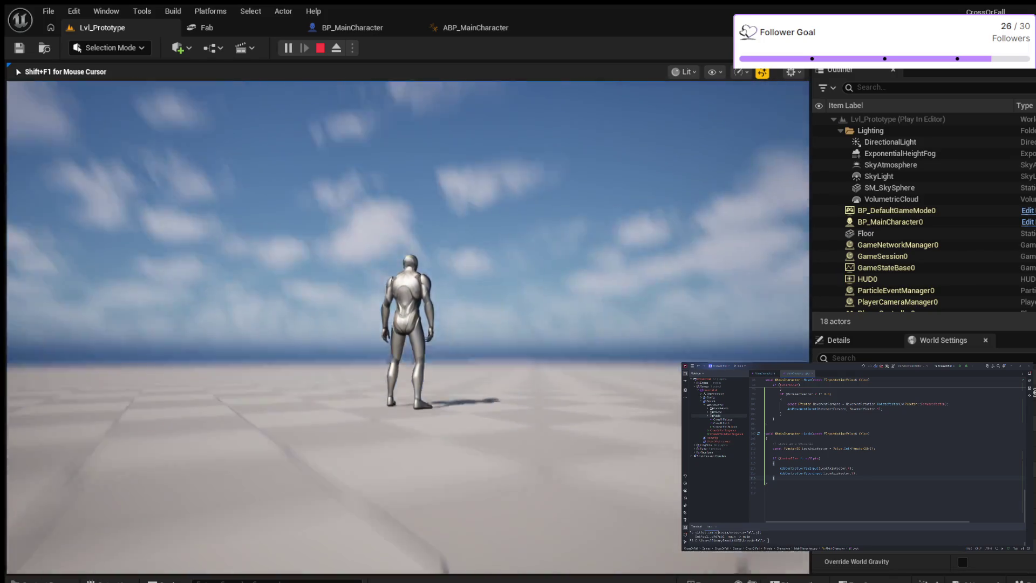
key(r)
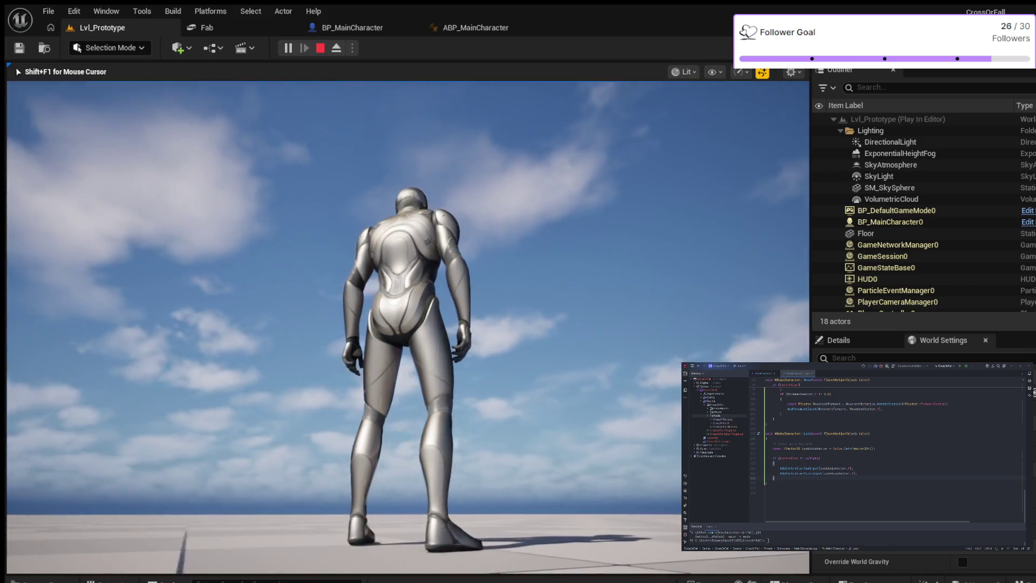
key(Escape)
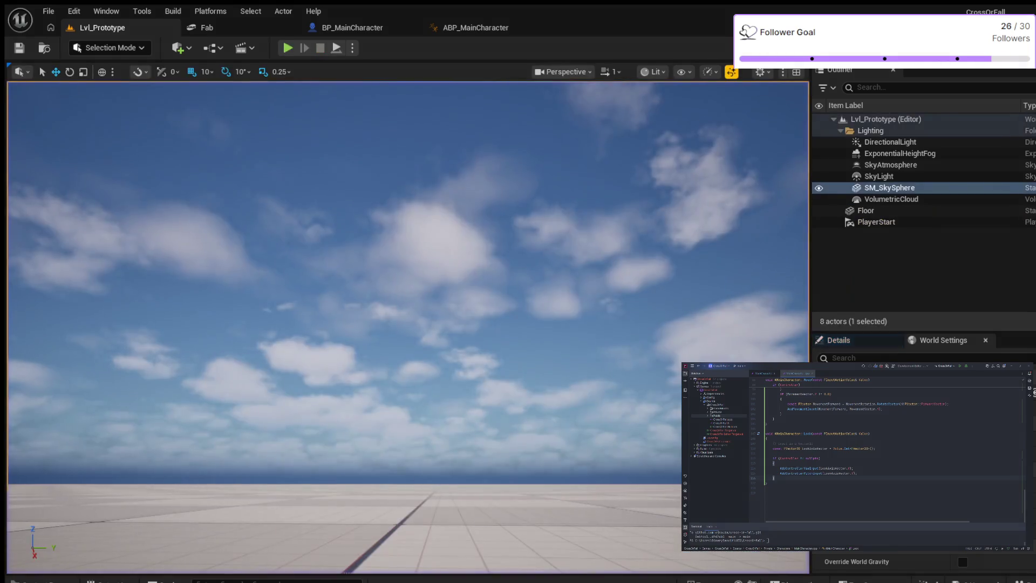
click(476, 28)
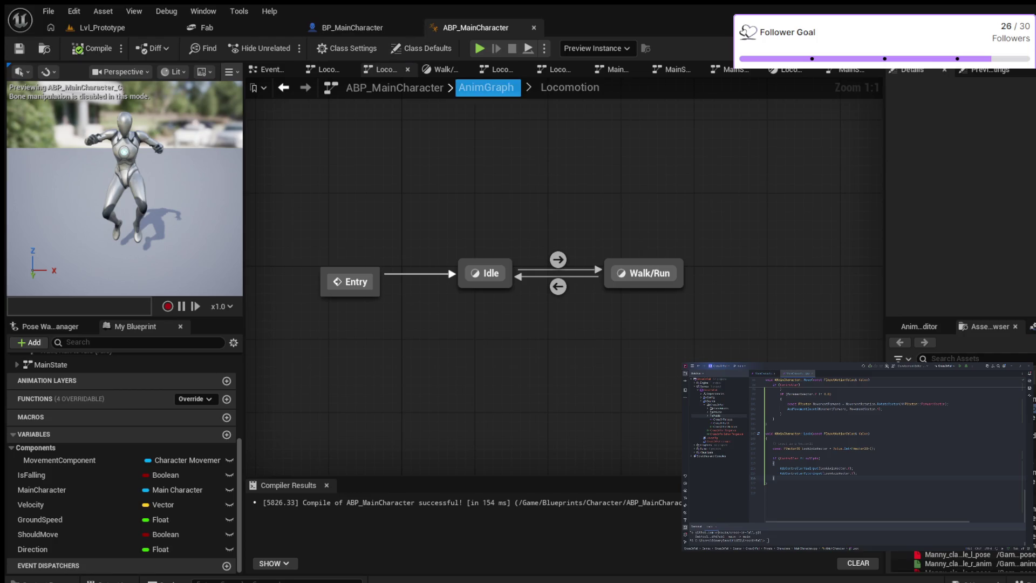
- Delete the unused LocomotionSavedPose cached-pose node in the AnimGraph, recompile and test the simulation
click(486, 87)
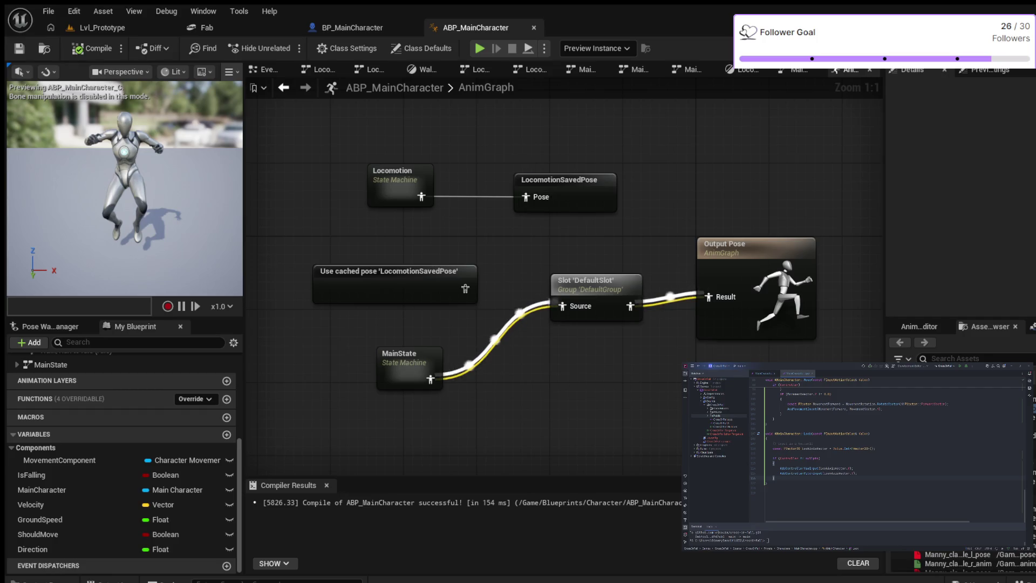
drag(324, 235, 480, 305)
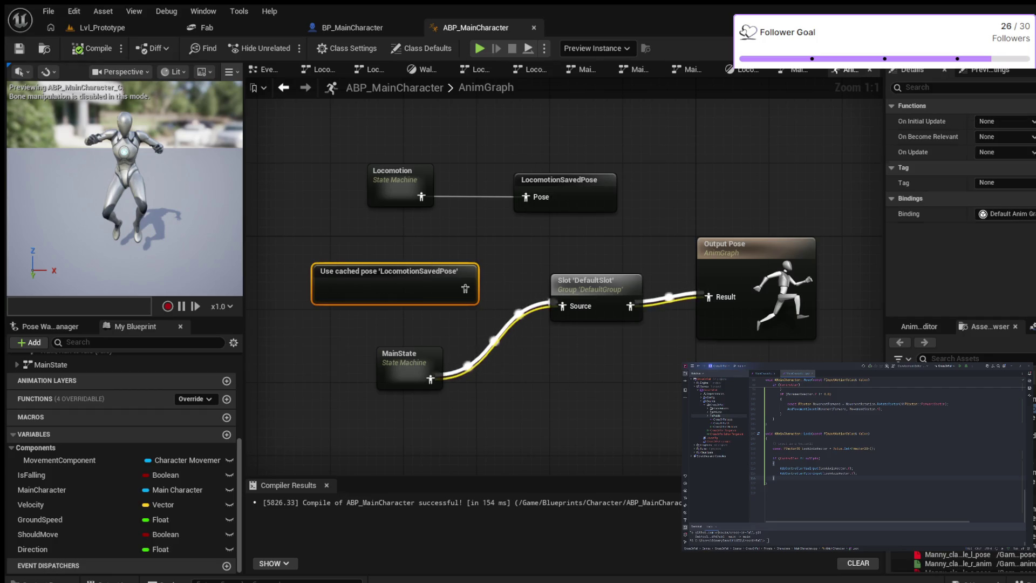
key(Delete)
key(ctrl+s)
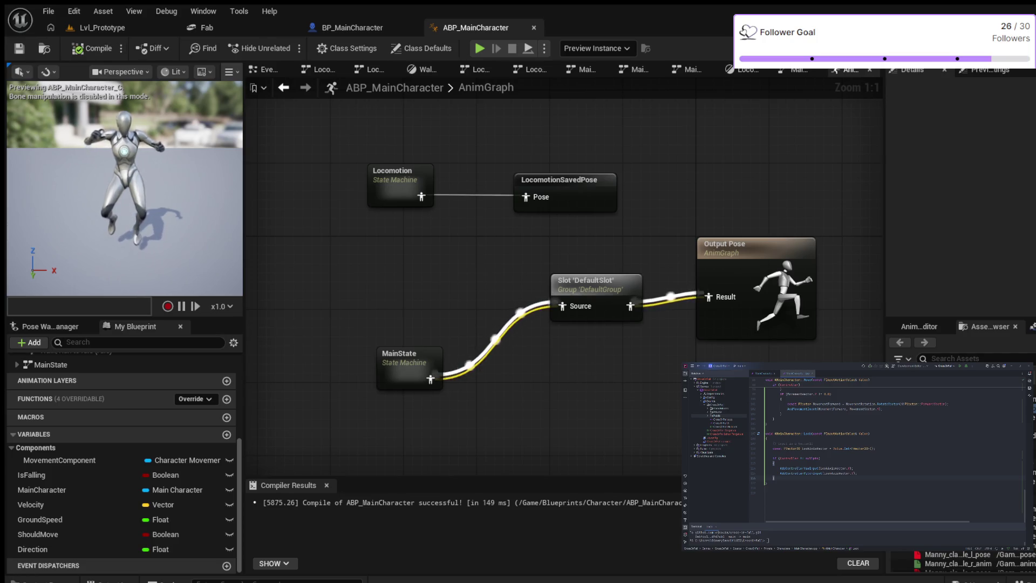
key(alt+p)
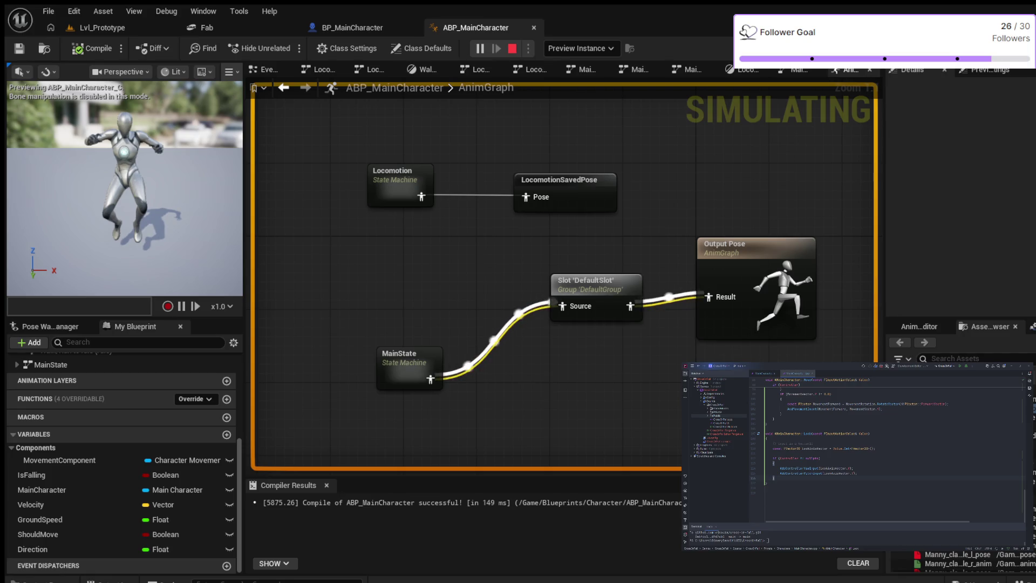
key(Escape)
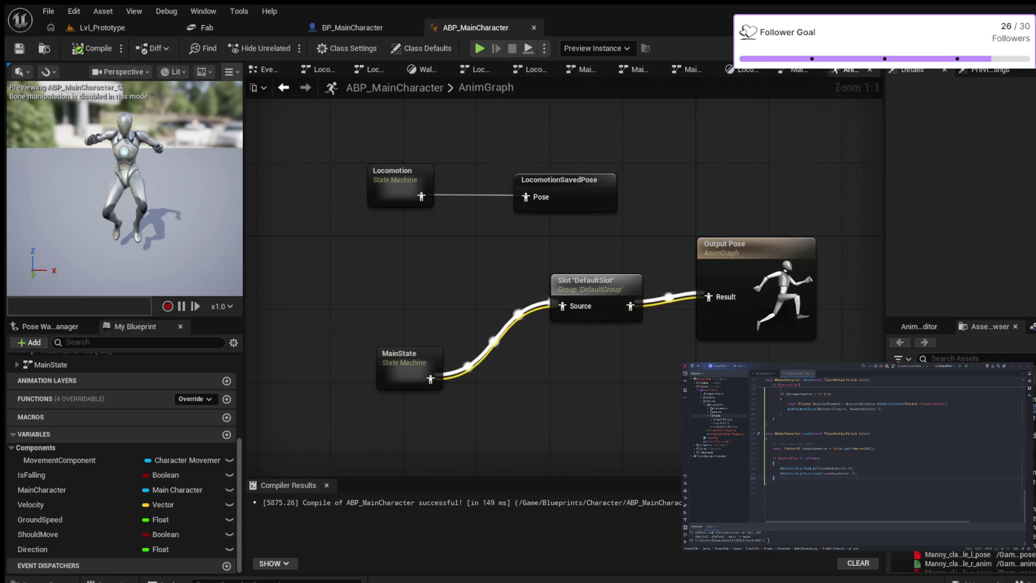
click(534, 69)
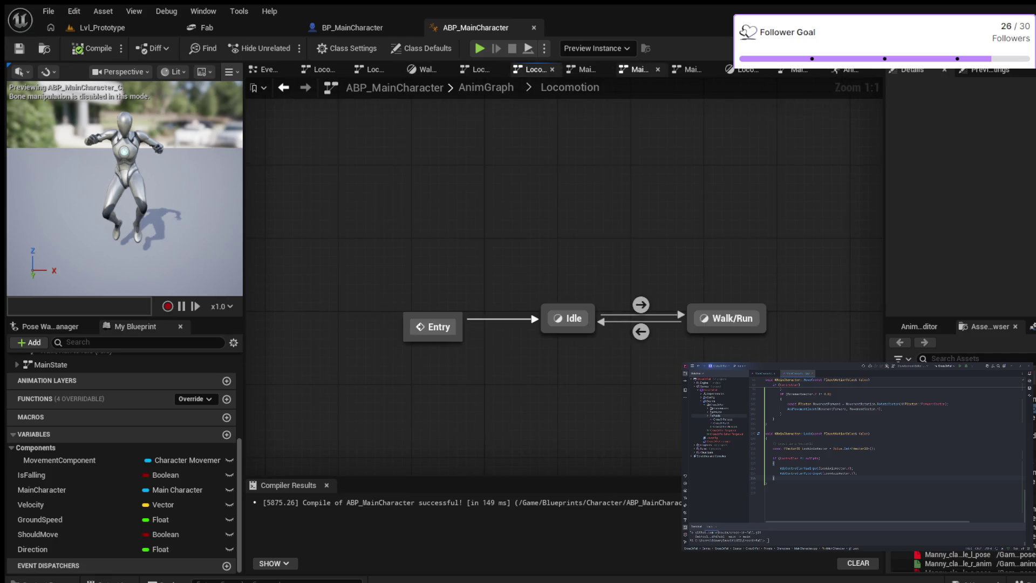
- From the AnimGraph, enter MainState's Land state and open its MM_Land animation asset
click(486, 88)
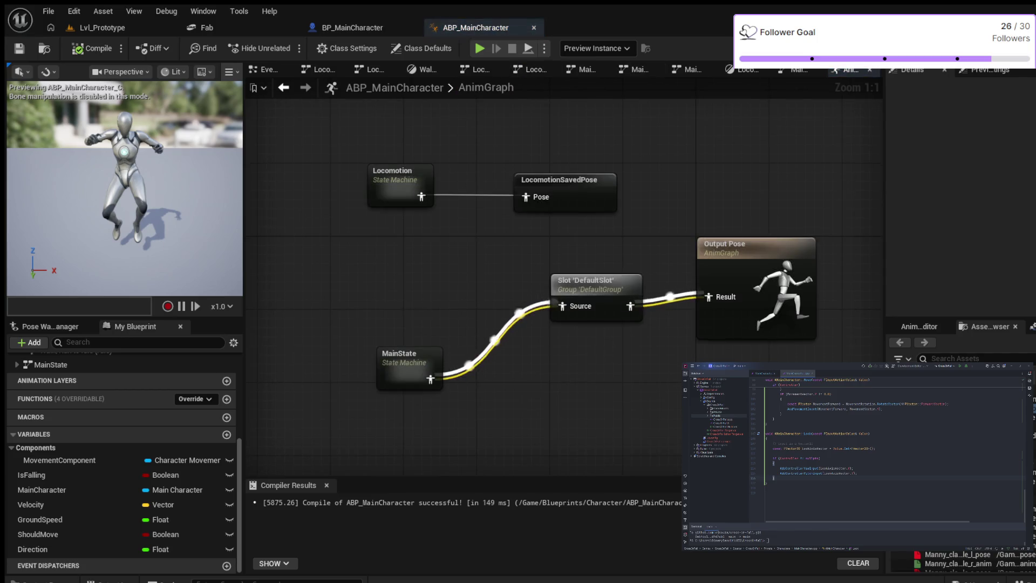
double_click(410, 357)
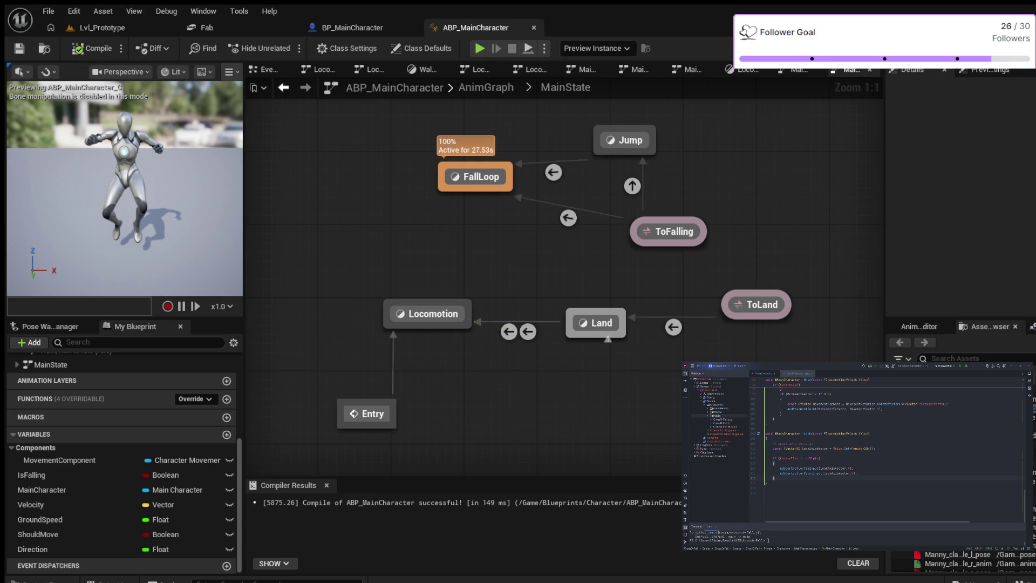
double_click(594, 322)
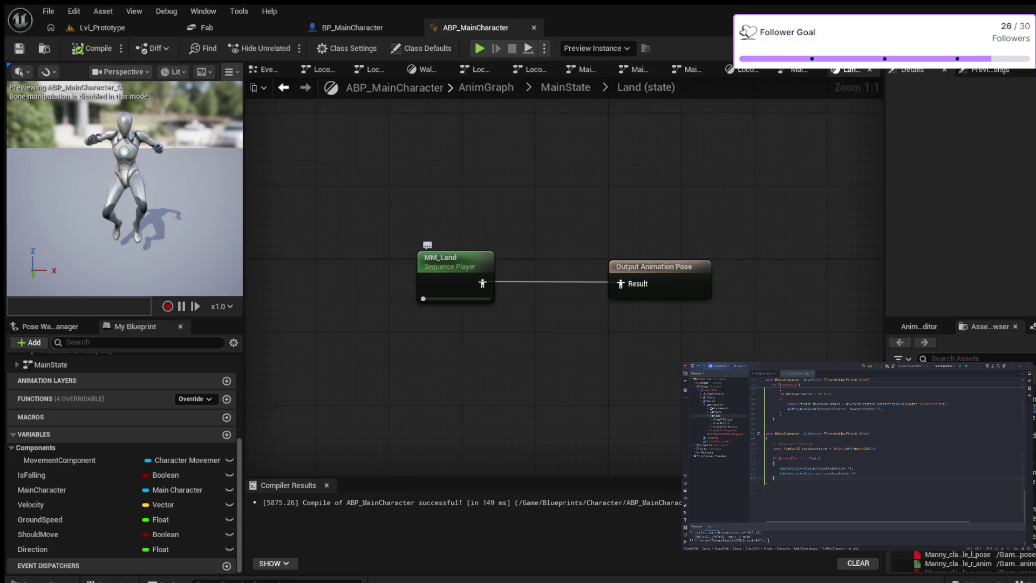
double_click(481, 279)
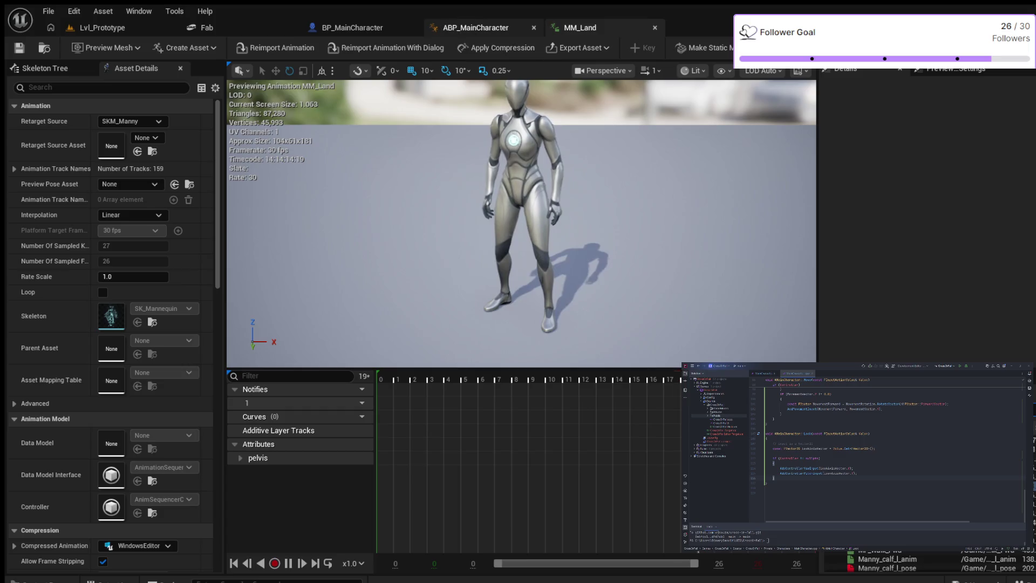
click(476, 27)
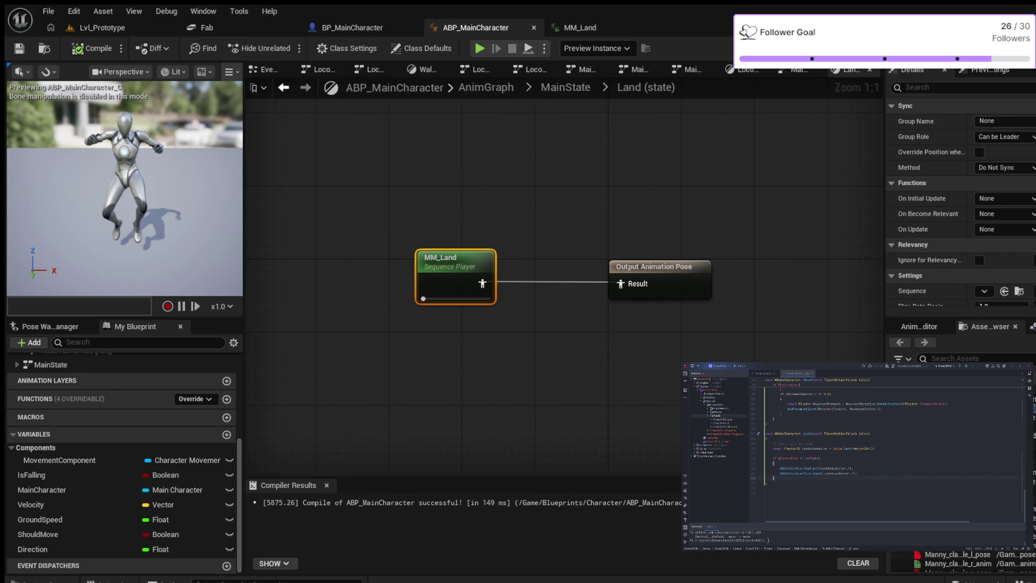
scroll(960, 202, down, 3)
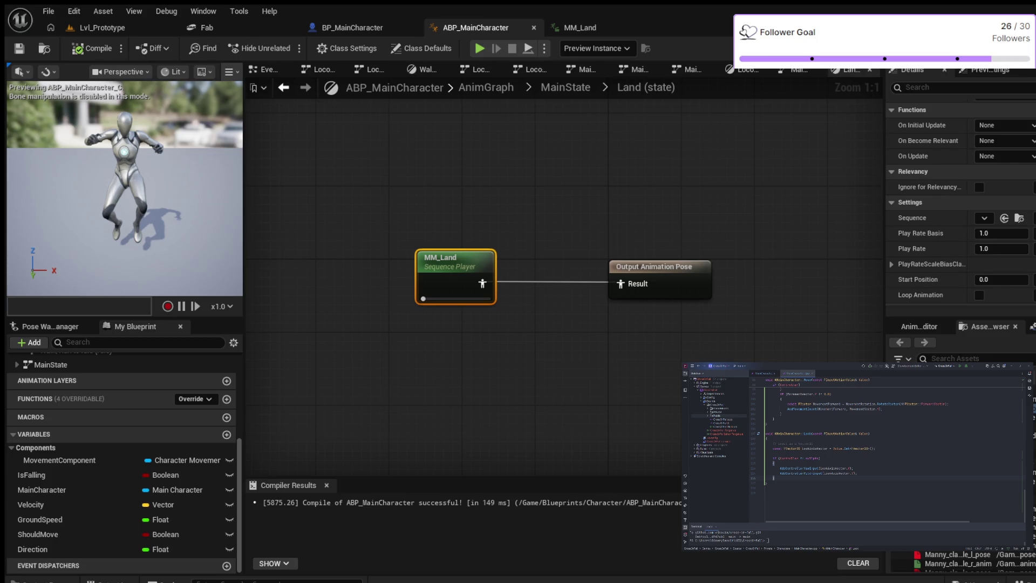
scroll(960, 198, up, 1)
scroll(961, 197, up, 2)
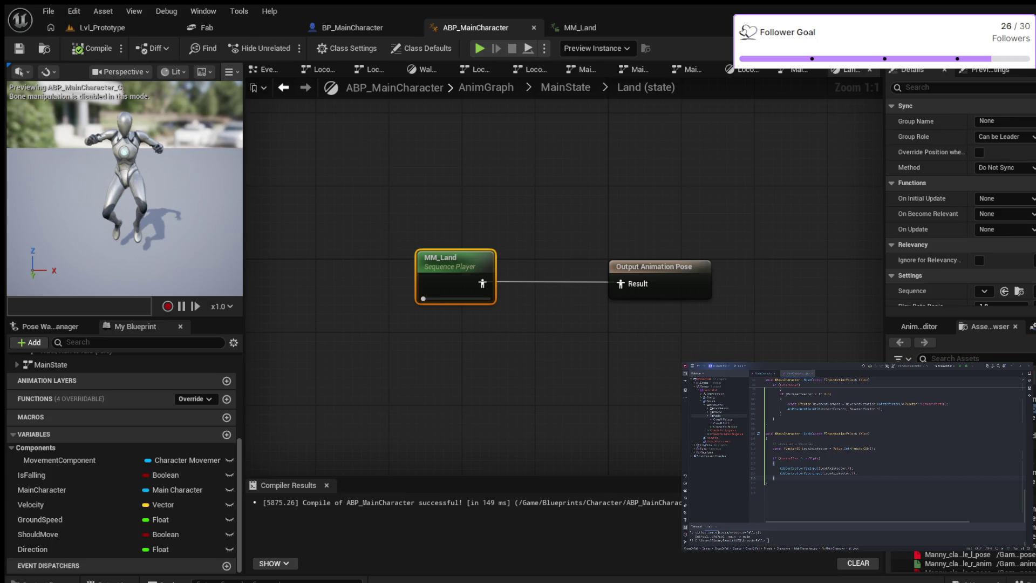
- Inspect the FallLoop and Jump states' details in MainState, then start a play session in Lvl_Prototype
click(565, 87)
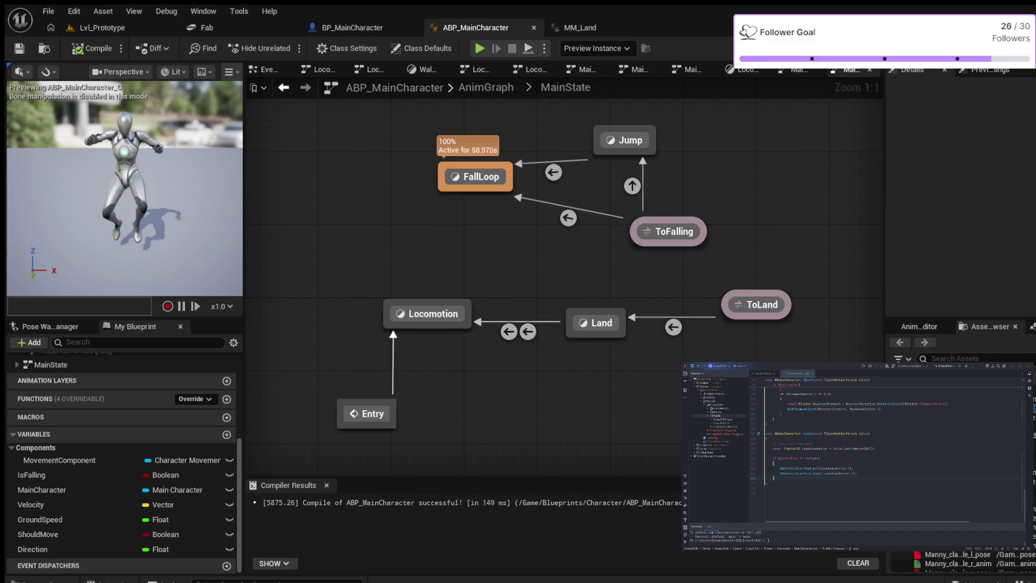
click(480, 177)
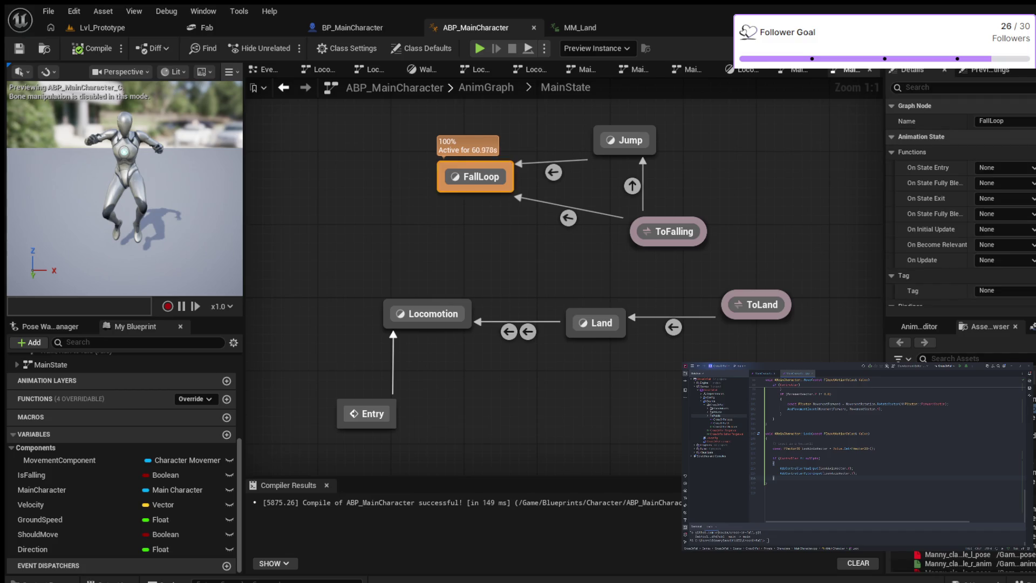
scroll(938, 194, down, 3)
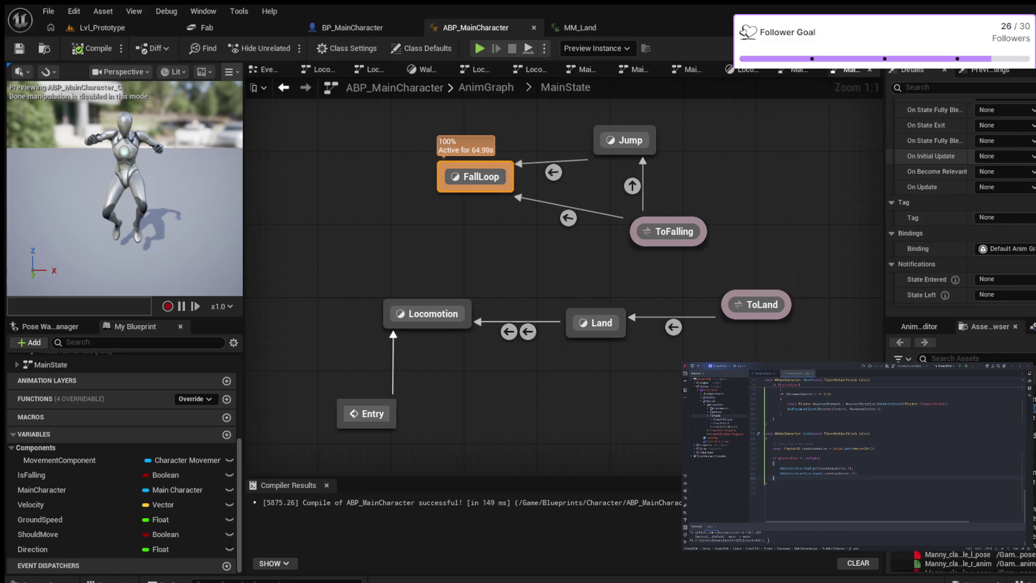
scroll(939, 158, down, 1)
click(625, 140)
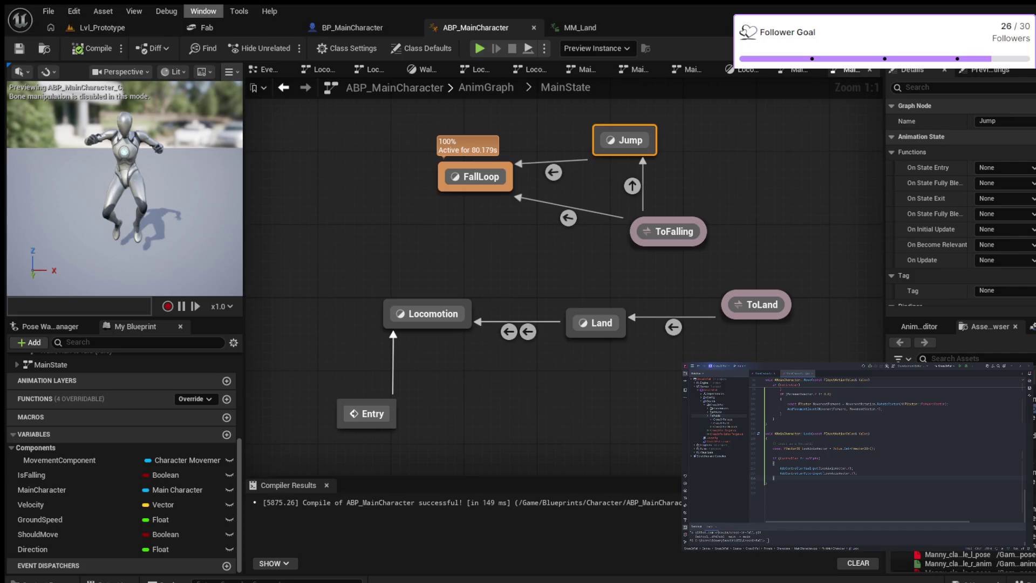
click(102, 27)
key(alt+p)
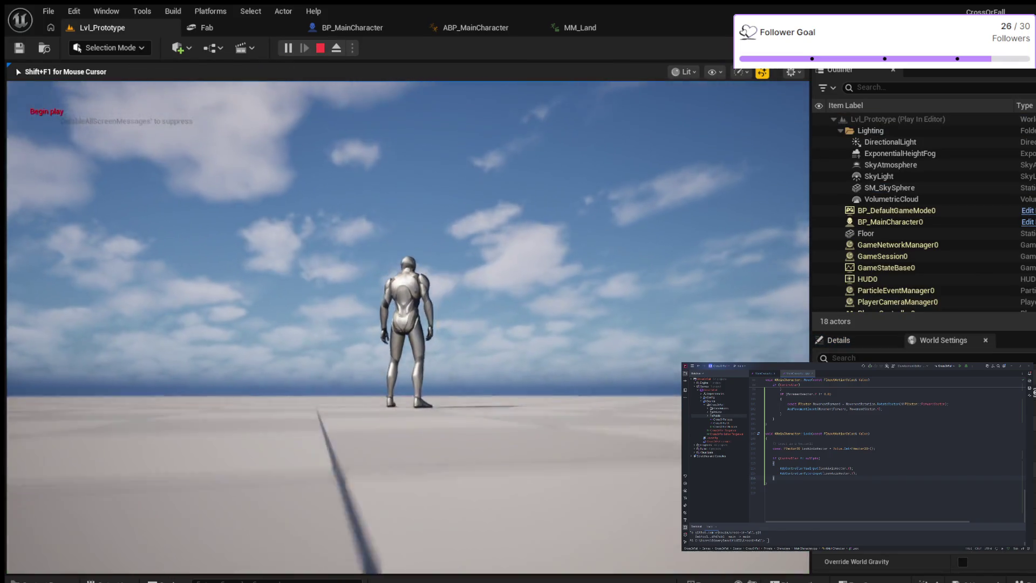
key(space)
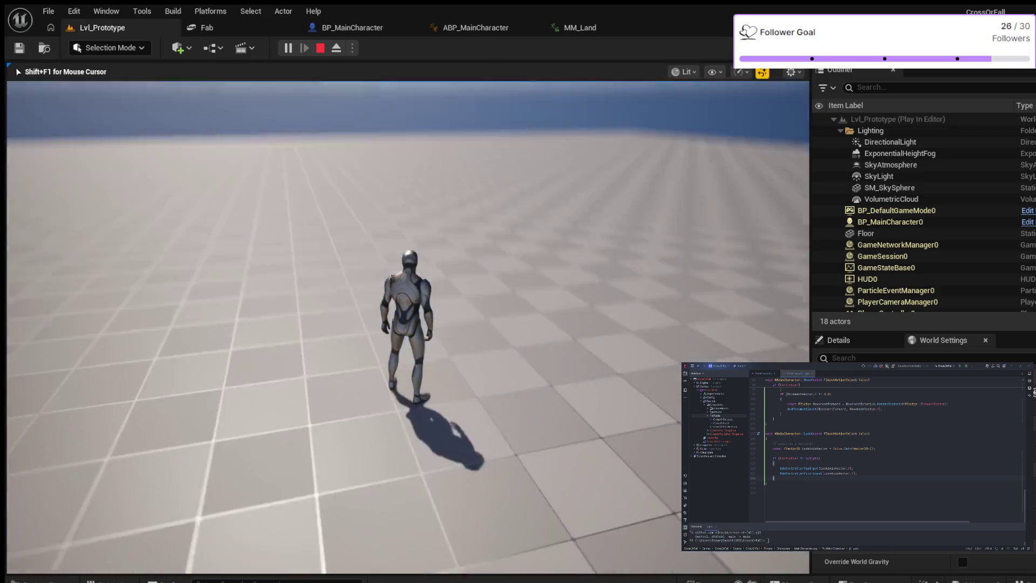
key(Escape)
click(865, 210)
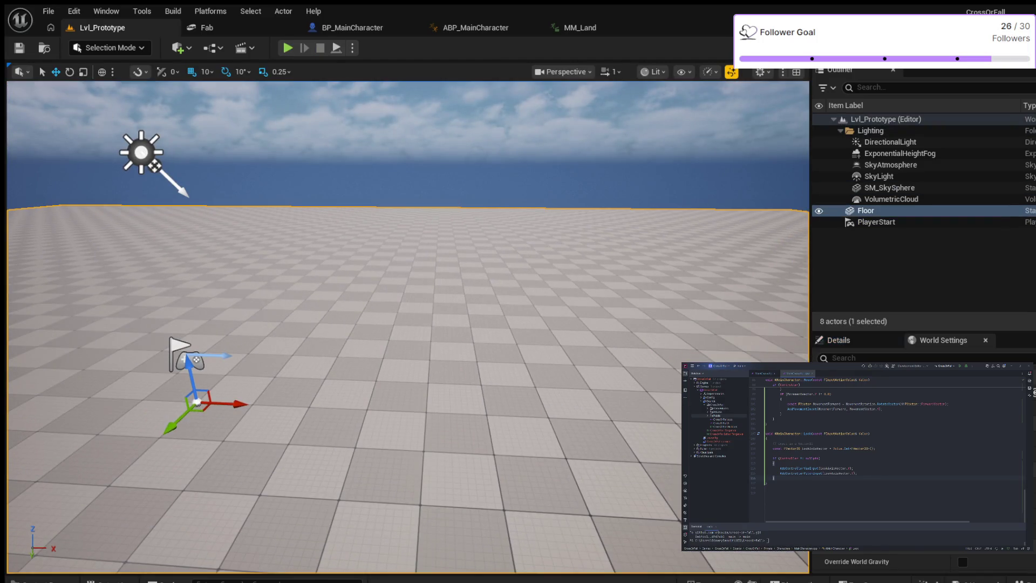
- Focus the Floor actor, browse to its SM_Template mesh asset and open it in the mesh editor
key(f)
double_click(865, 210)
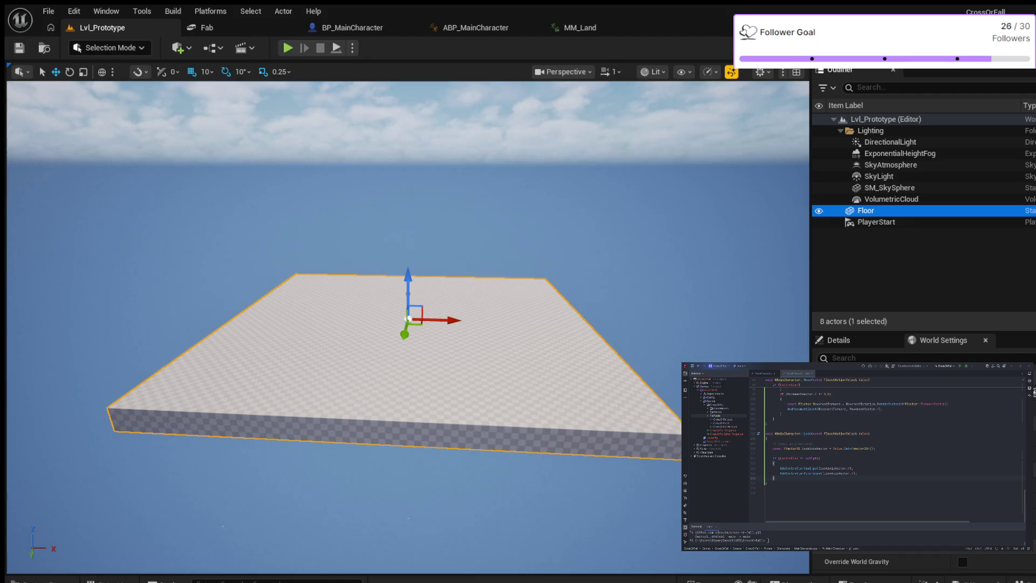
key(F2)
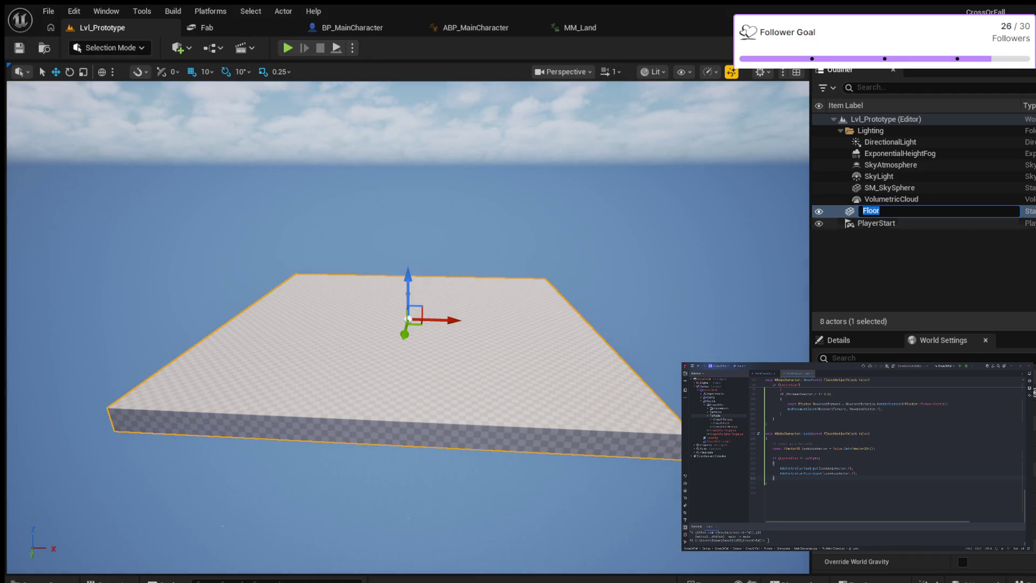
key(Return)
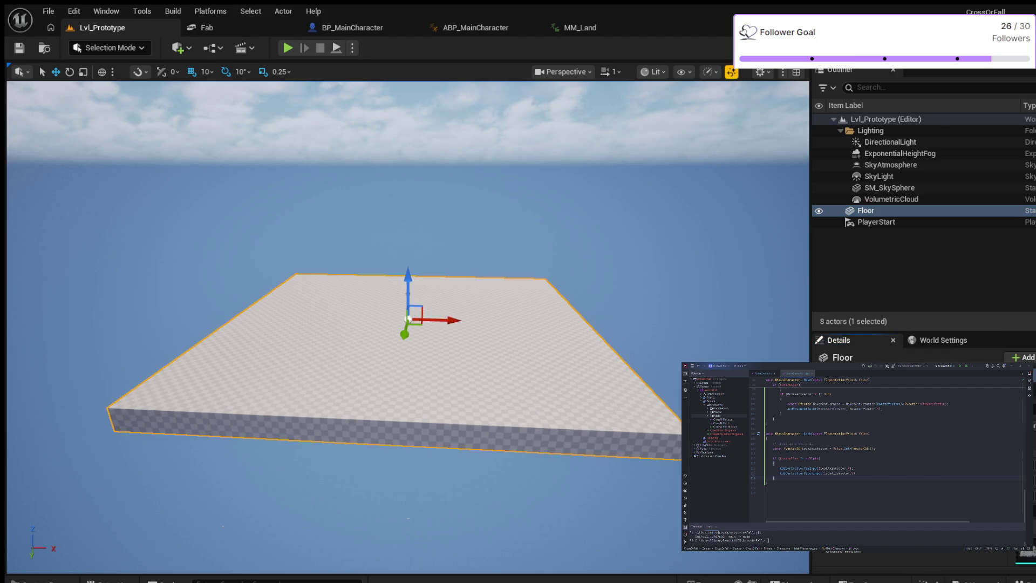
key(ctrl+space)
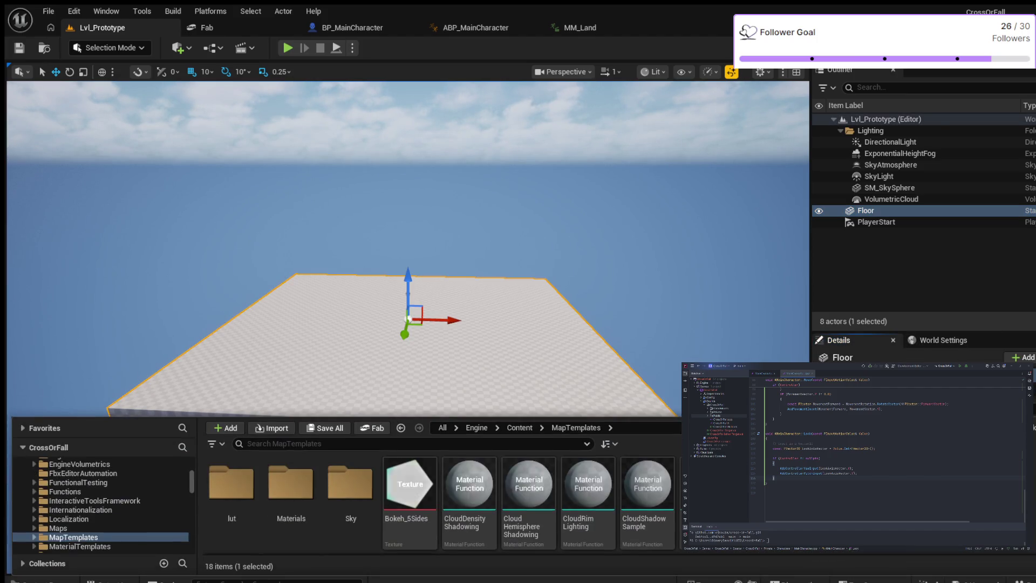
key(ctrl+e)
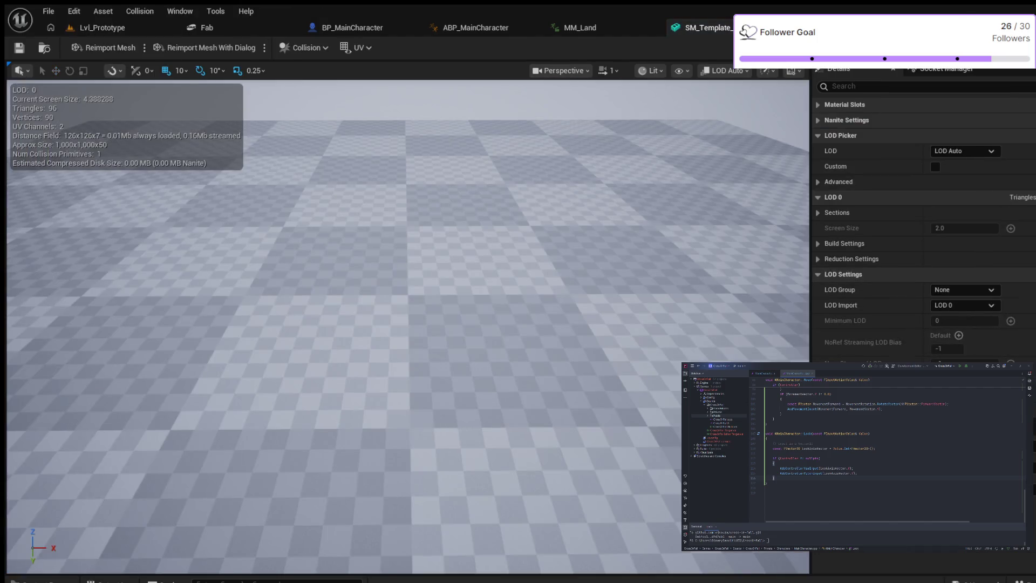
scroll(409, 327, down, 3)
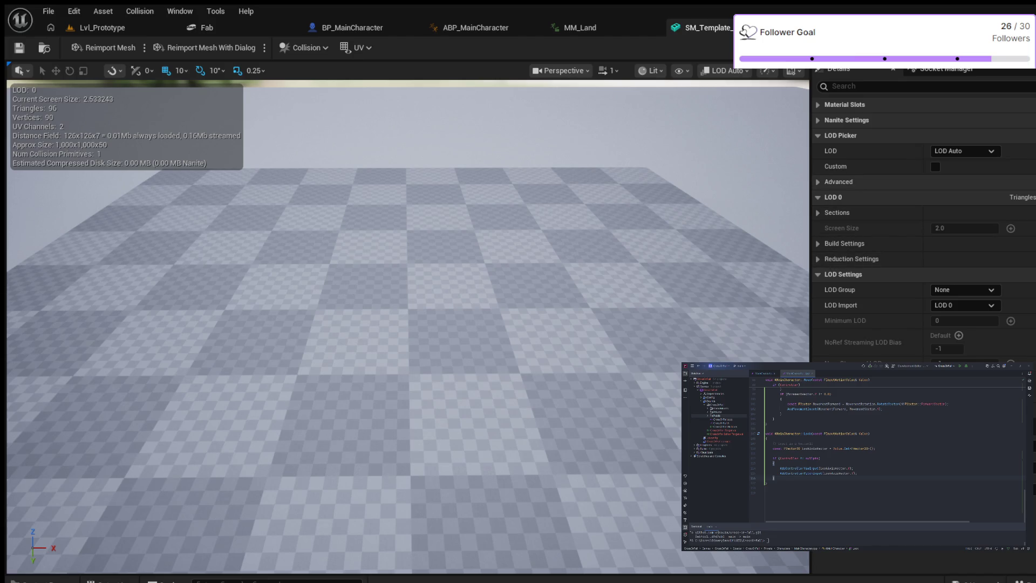
scroll(891, 216, down, 3)
scroll(890, 217, down, 3)
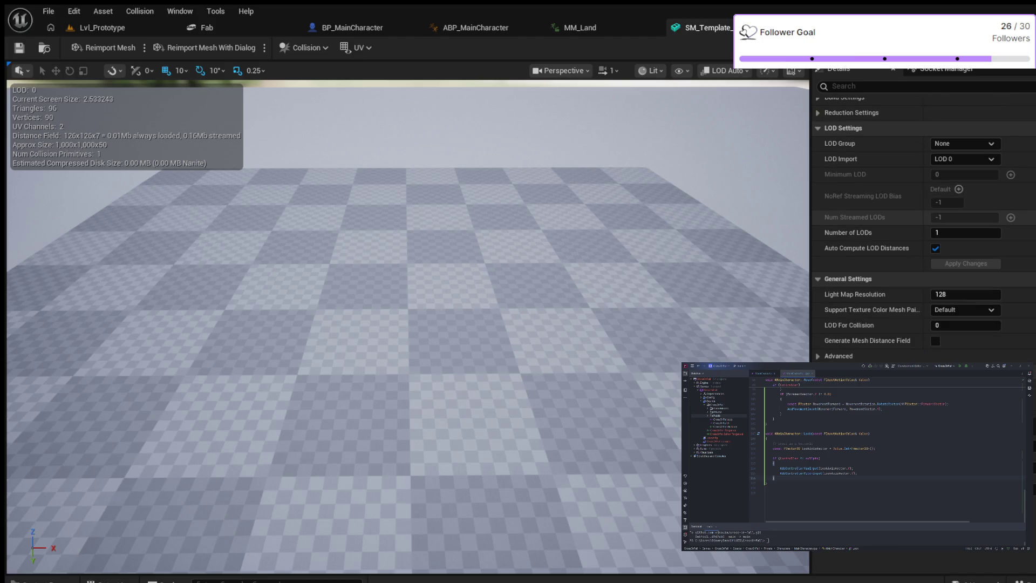
scroll(405, 324, down, 2)
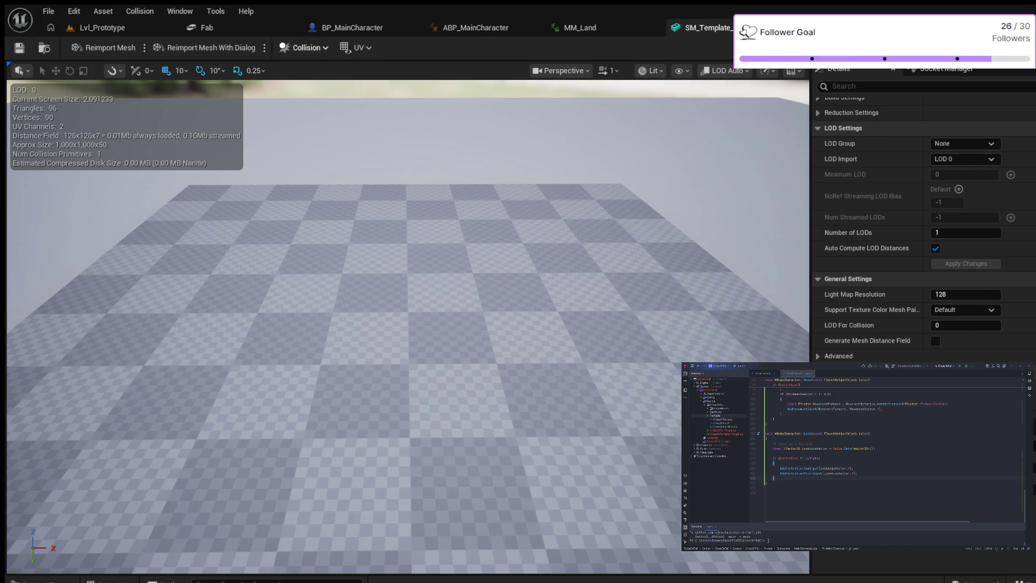
scroll(890, 232, down, 1)
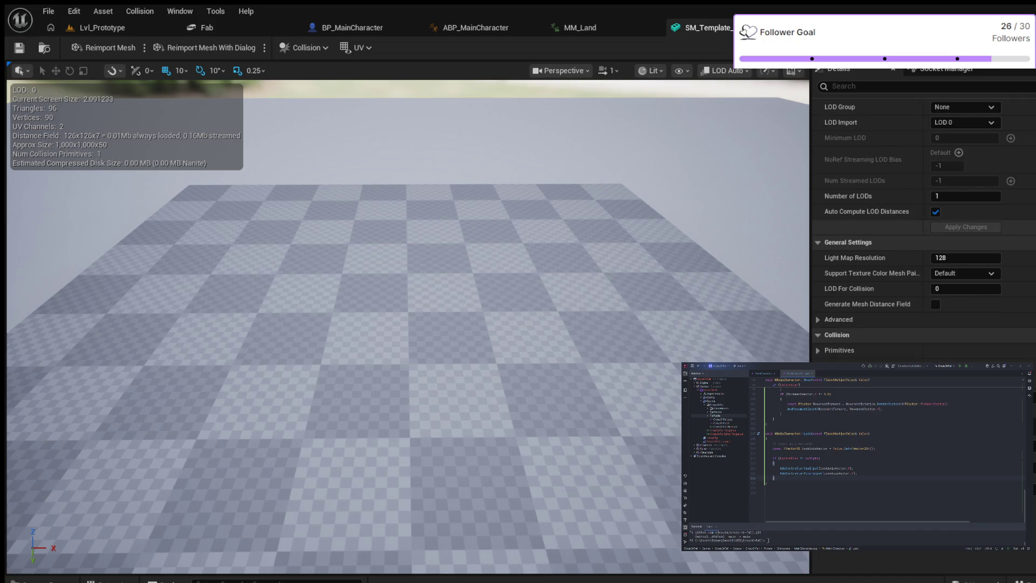
scroll(891, 232, down, 2)
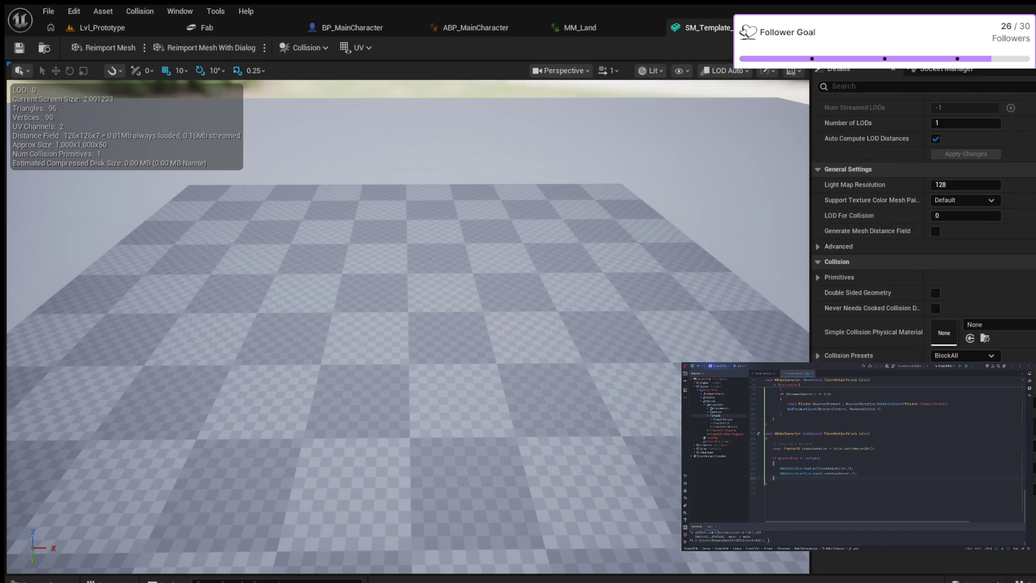
- Expand SM_Template's collision presets and advanced collision options, then go back to Lvl_Prototype
click(818, 354)
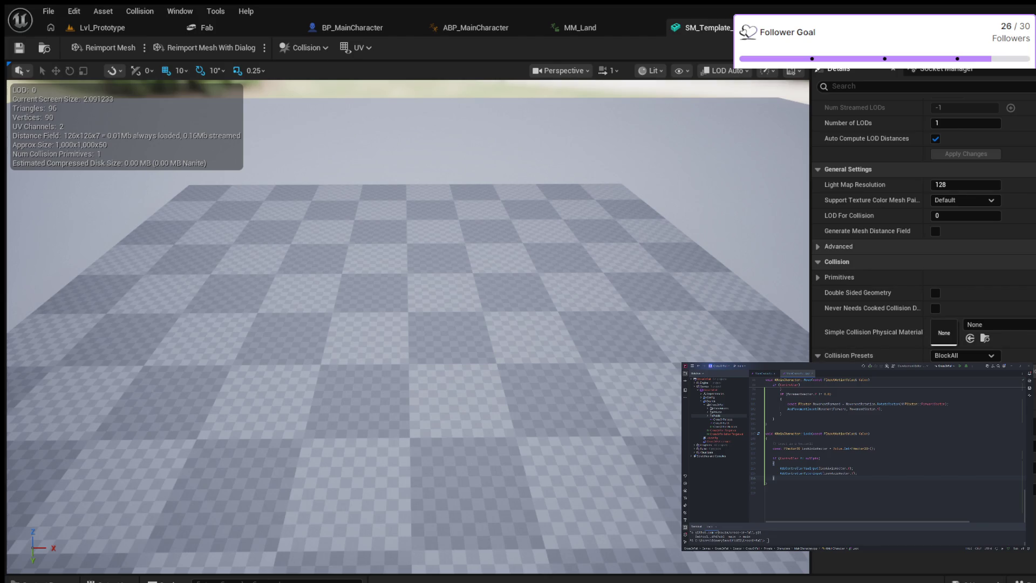
scroll(924, 238, down, 1)
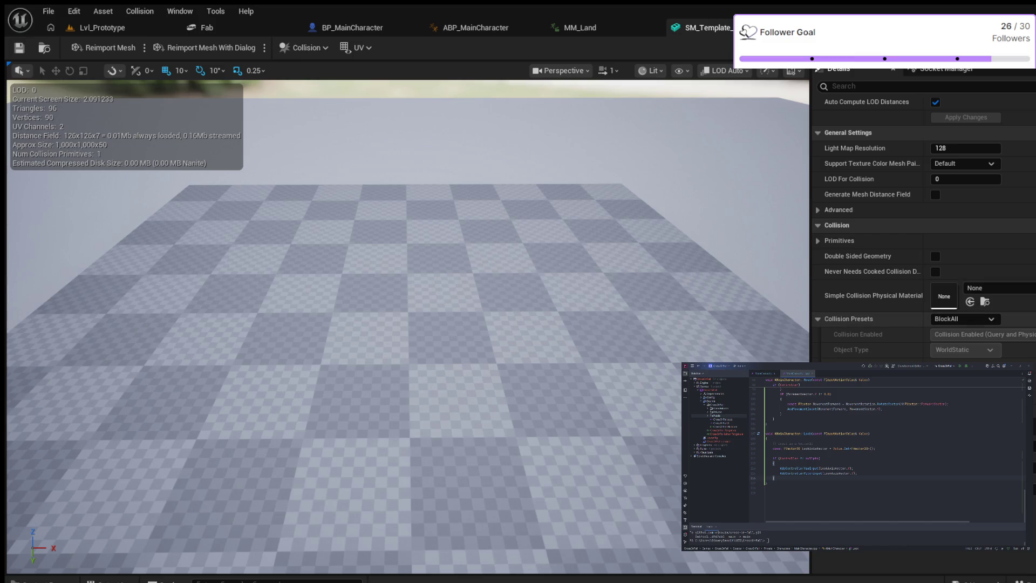
scroll(922, 230, down, 2)
scroll(923, 230, down, 1)
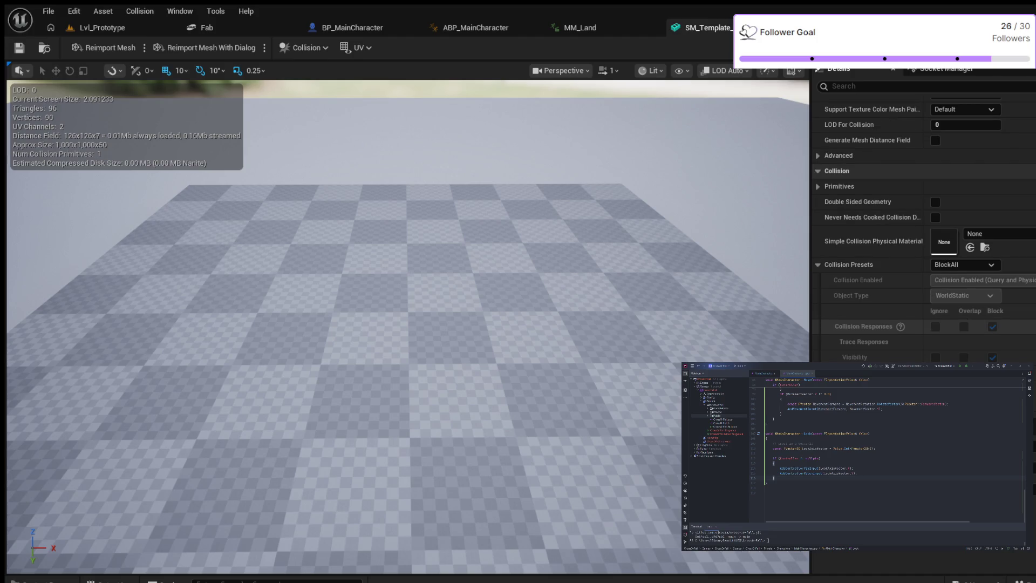
scroll(923, 230, down, 1)
scroll(923, 230, down, 1)
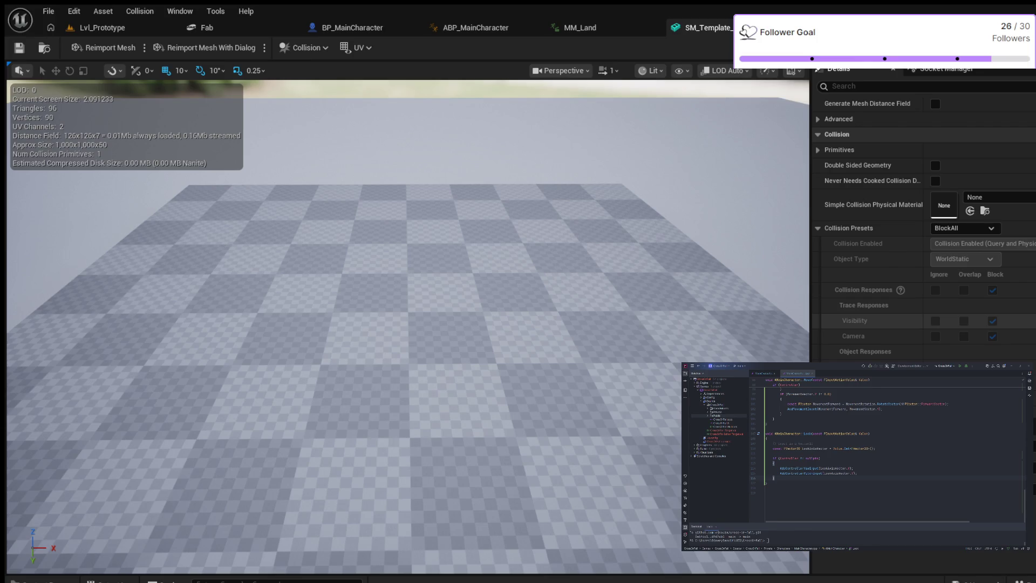
scroll(923, 324, down, 1)
scroll(923, 323, down, 3)
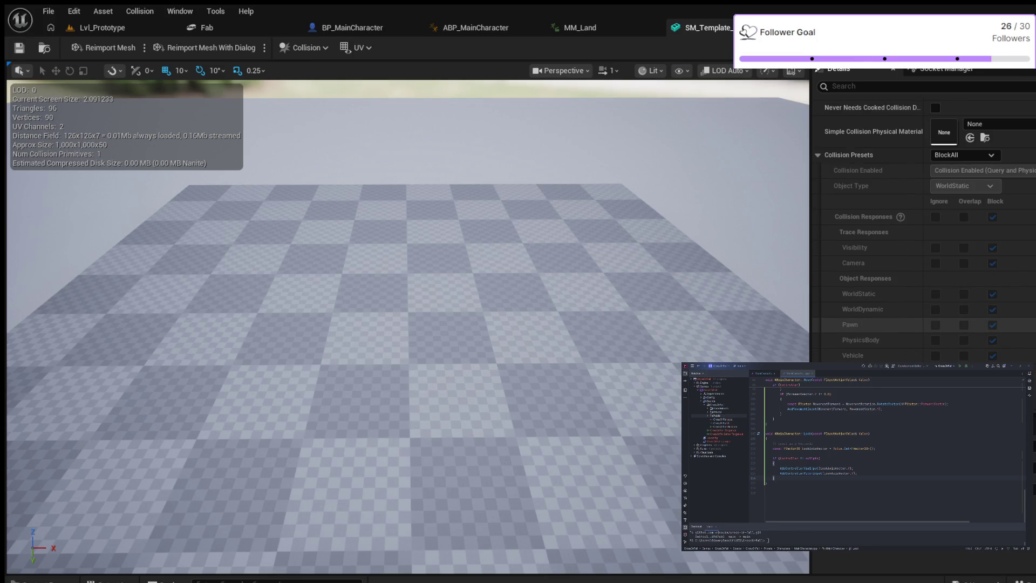
scroll(923, 323, down, 2)
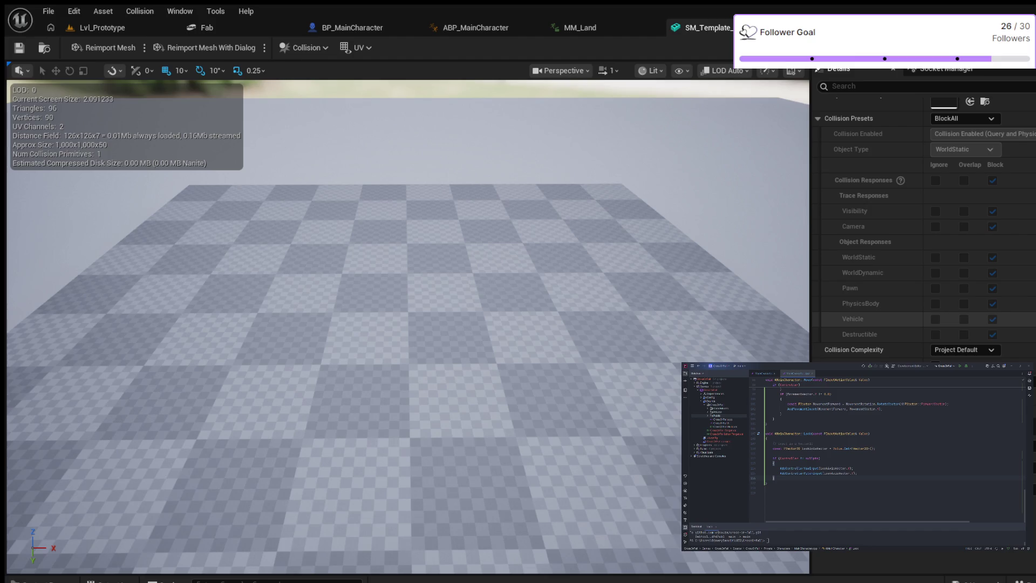
scroll(923, 242, down, 1)
scroll(923, 243, down, 1)
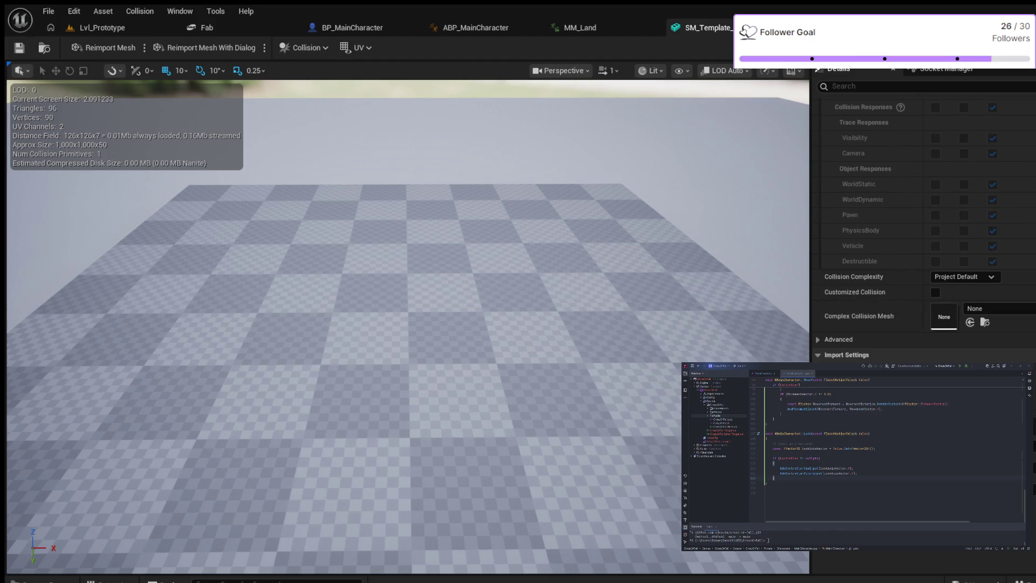
click(838, 340)
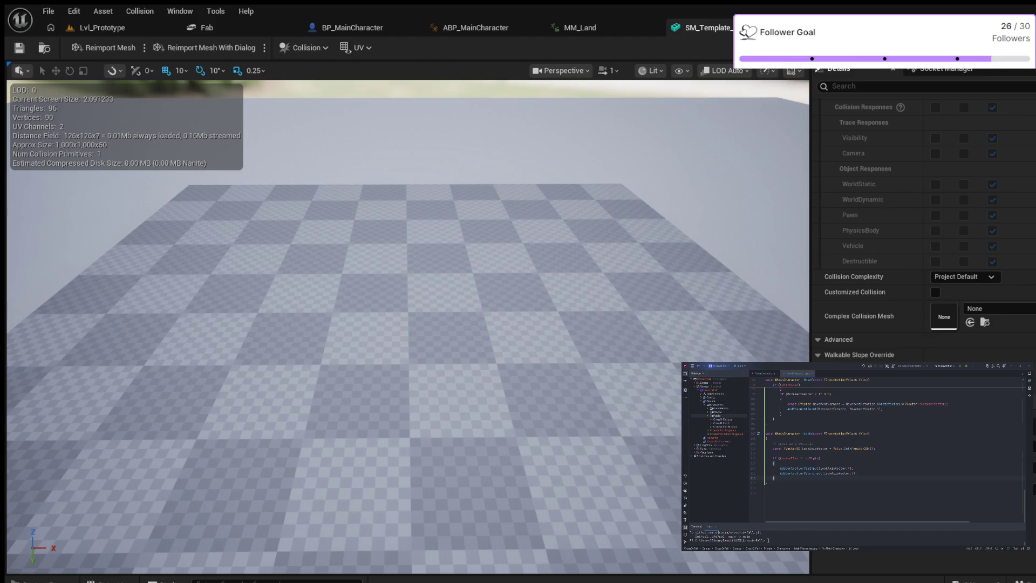
click(103, 26)
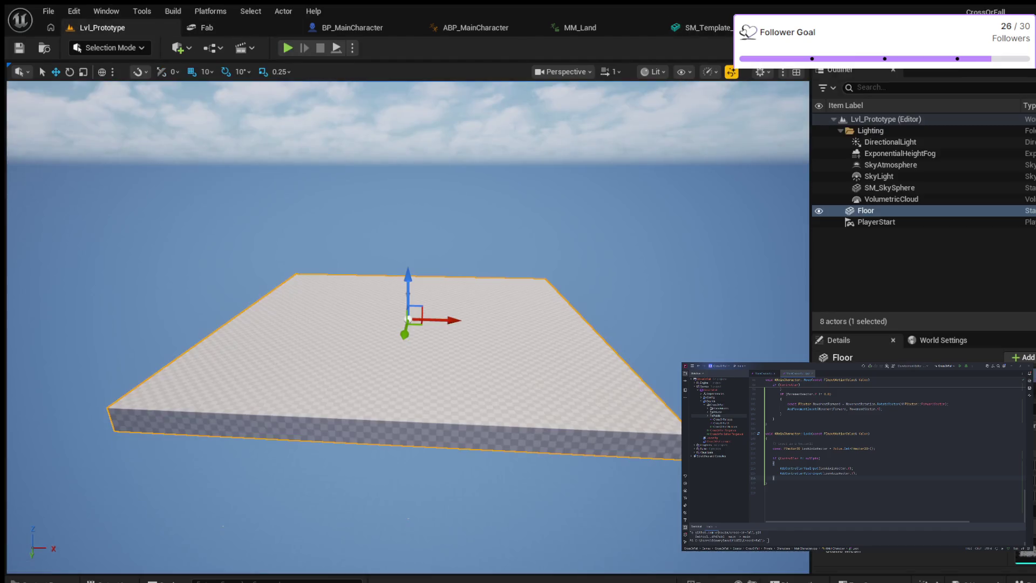
scroll(408, 327, up, 3)
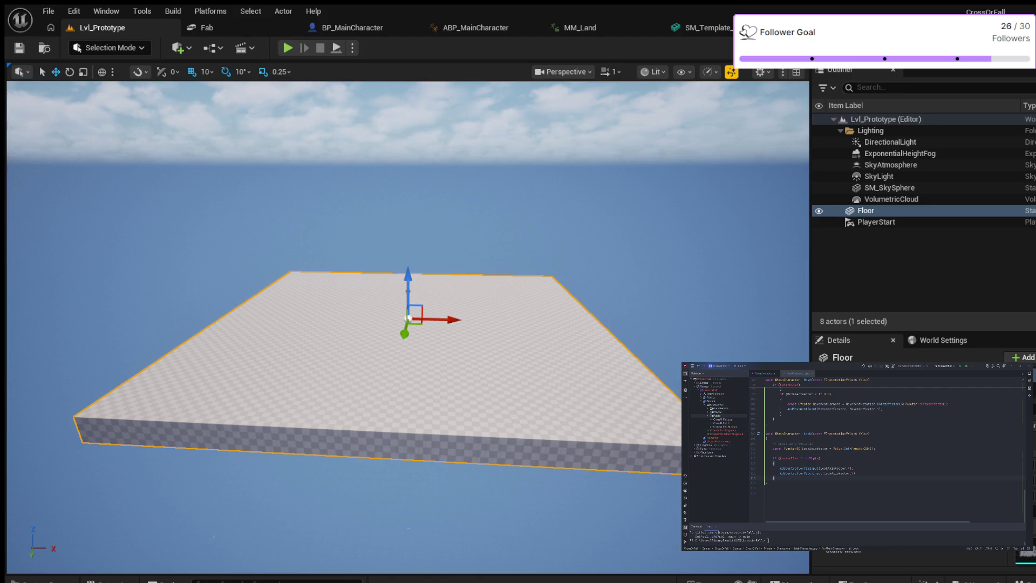
- Switch back to ABP_MainCharacter, where MainState shows FallLoop active
click(476, 28)
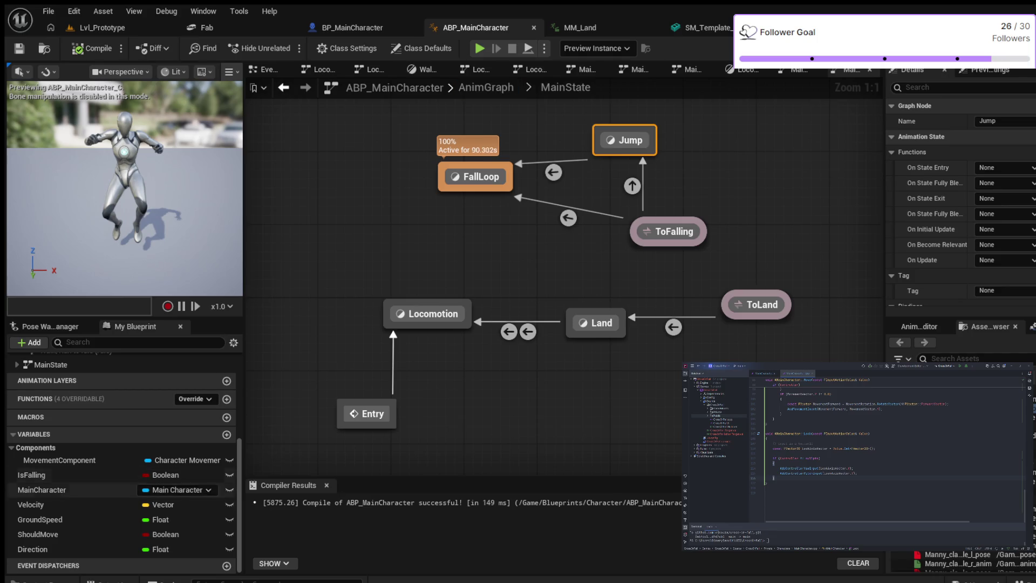
key(ctrl+space)
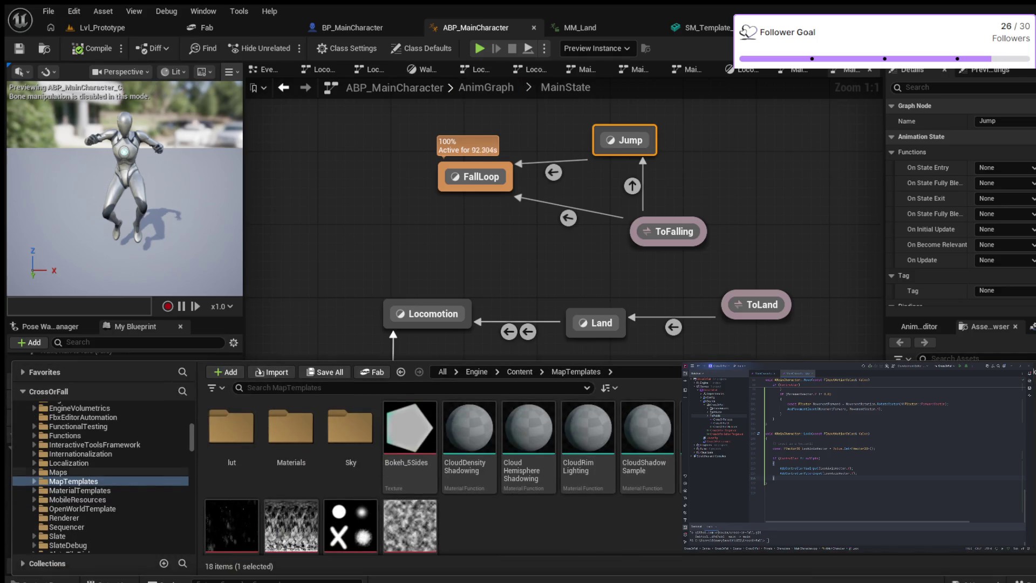
scroll(97, 486, up, 3)
scroll(97, 486, up, 4)
scroll(97, 485, up, 3)
scroll(97, 469, up, 3)
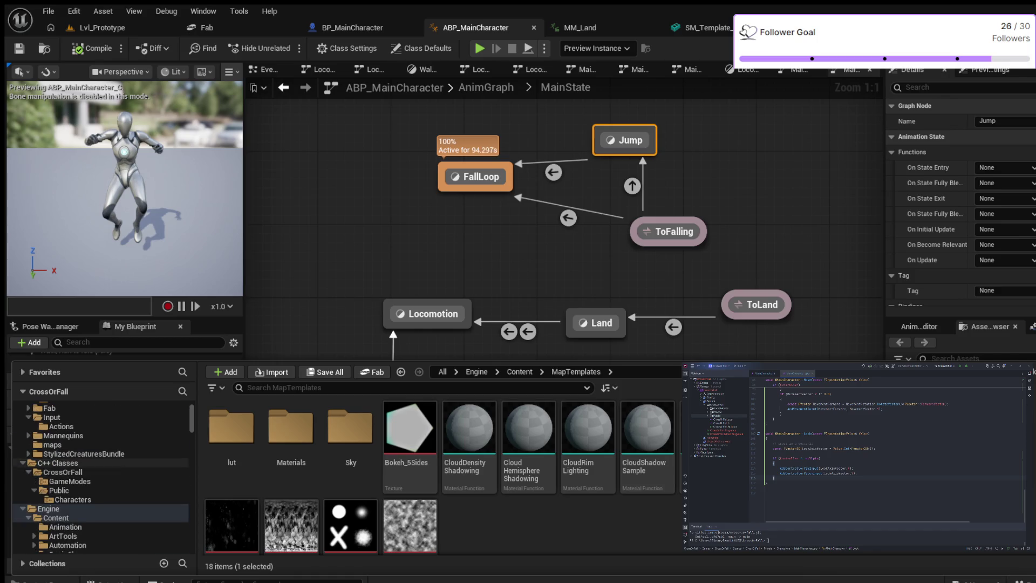
scroll(97, 440, up, 3)
click(60, 426)
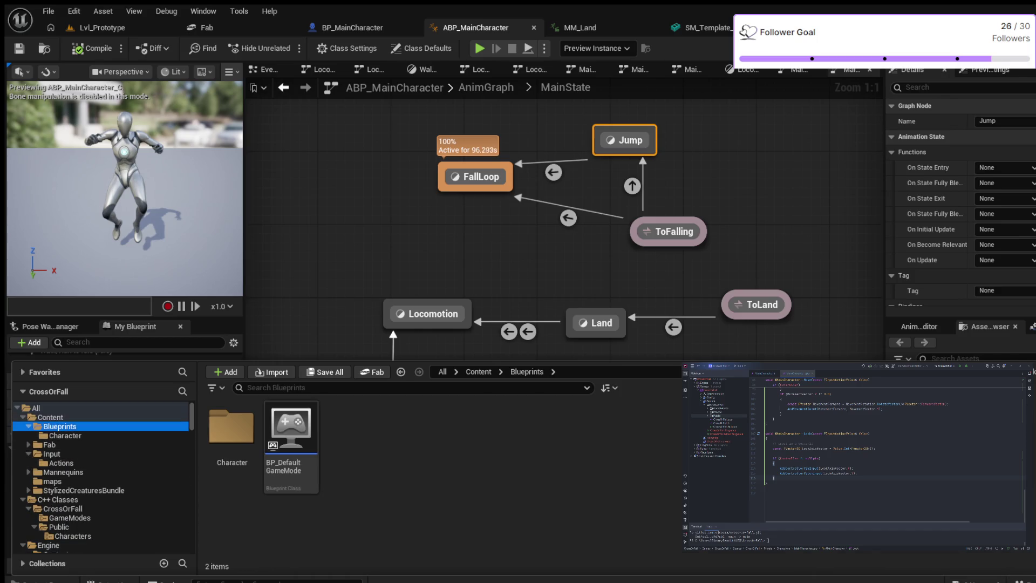
click(66, 436)
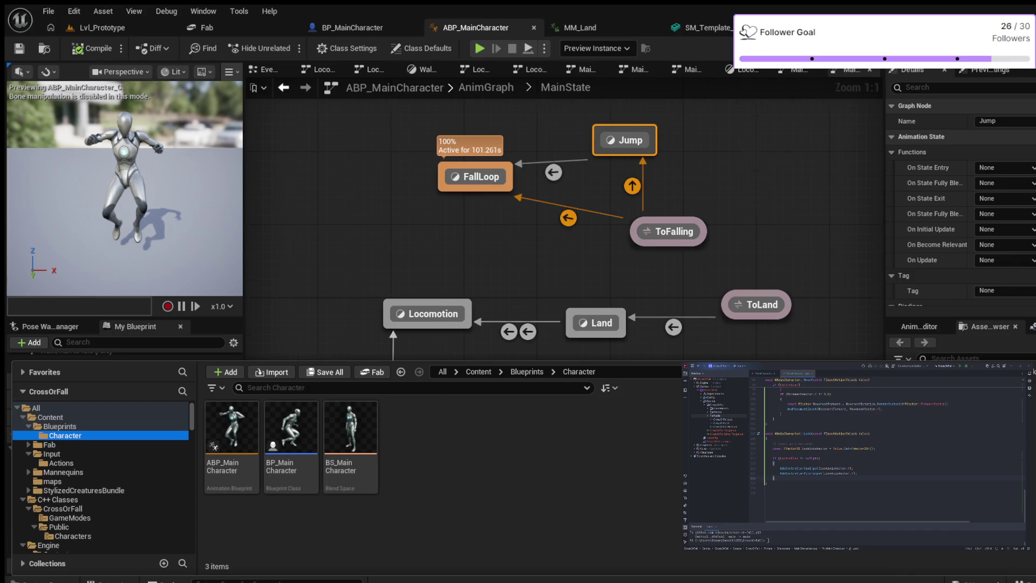
scroll(676, 228, down, 2)
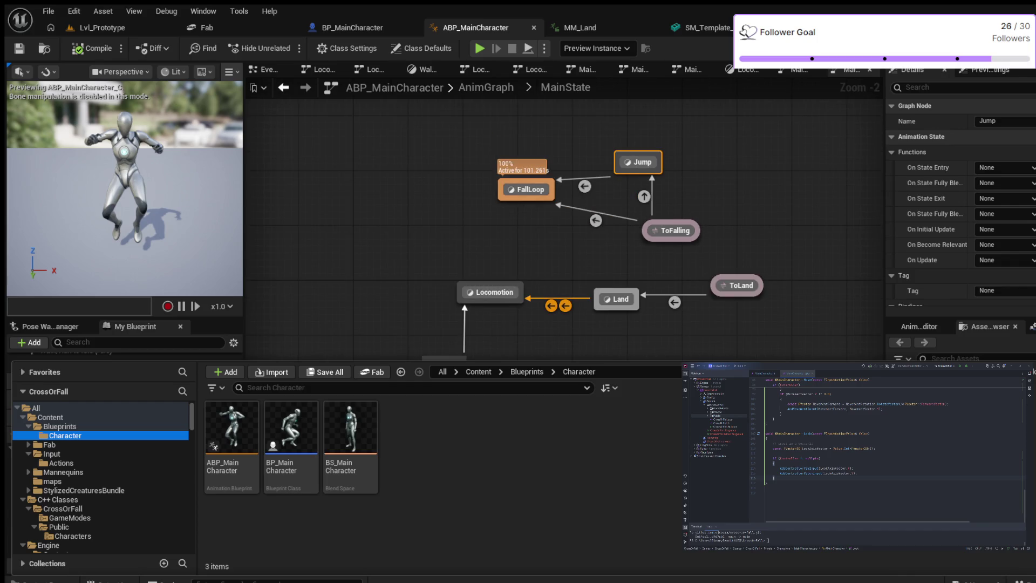
key(ctrl+space)
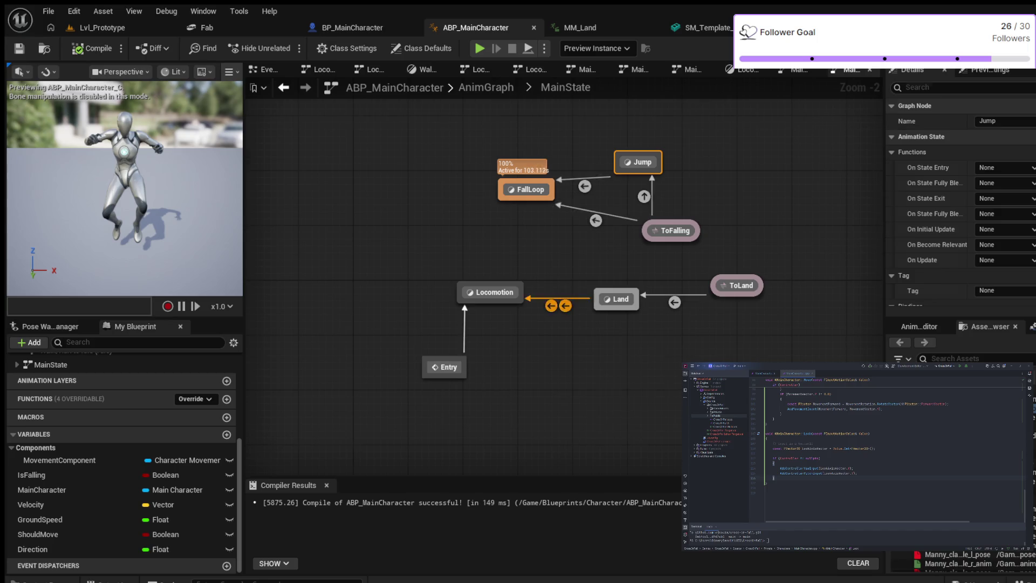
- Enter the Land state graph and open its MM_Land Sequence Player's animation
double_click(621, 299)
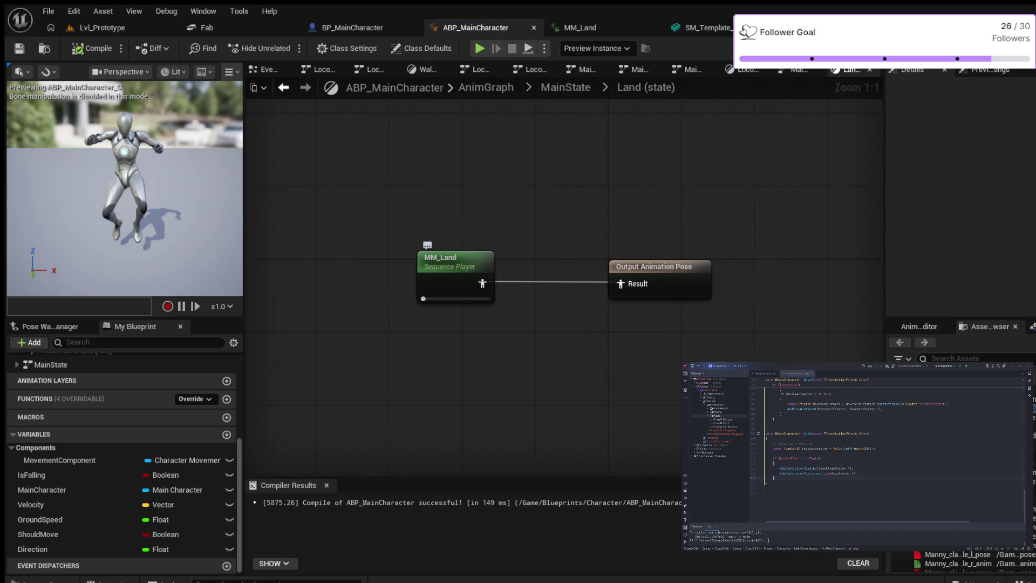
double_click(456, 258)
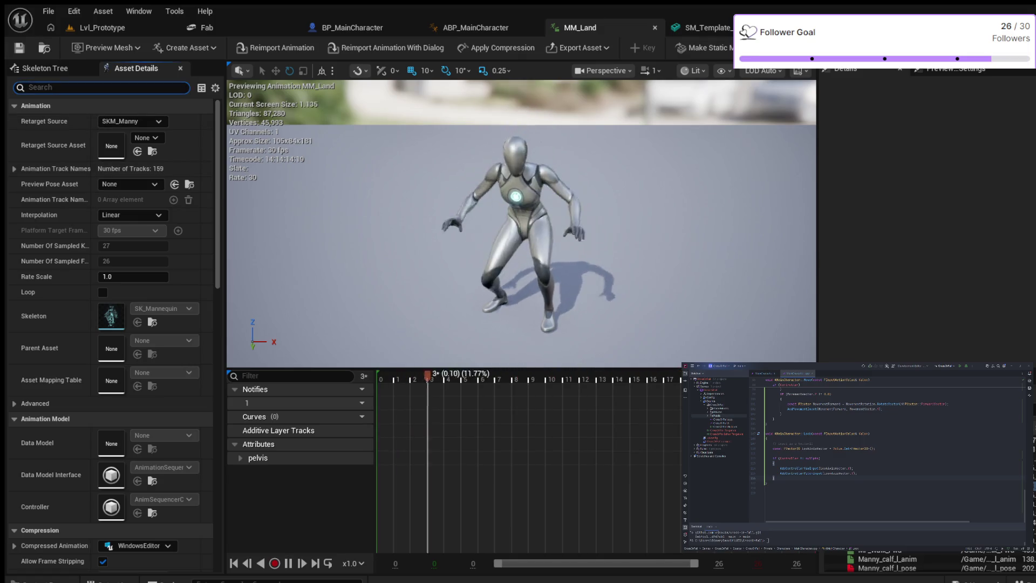
text(roo)
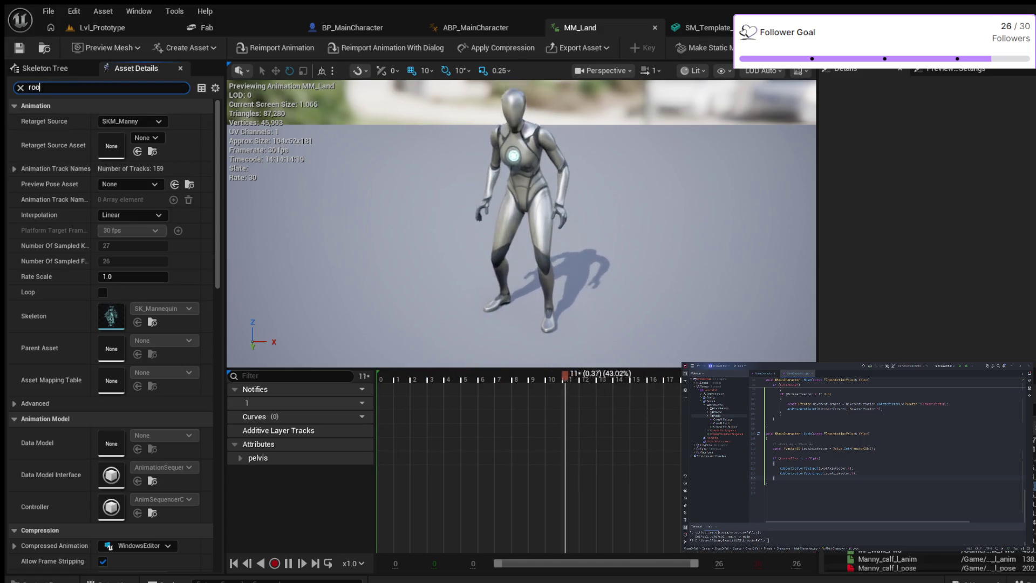
text(t)
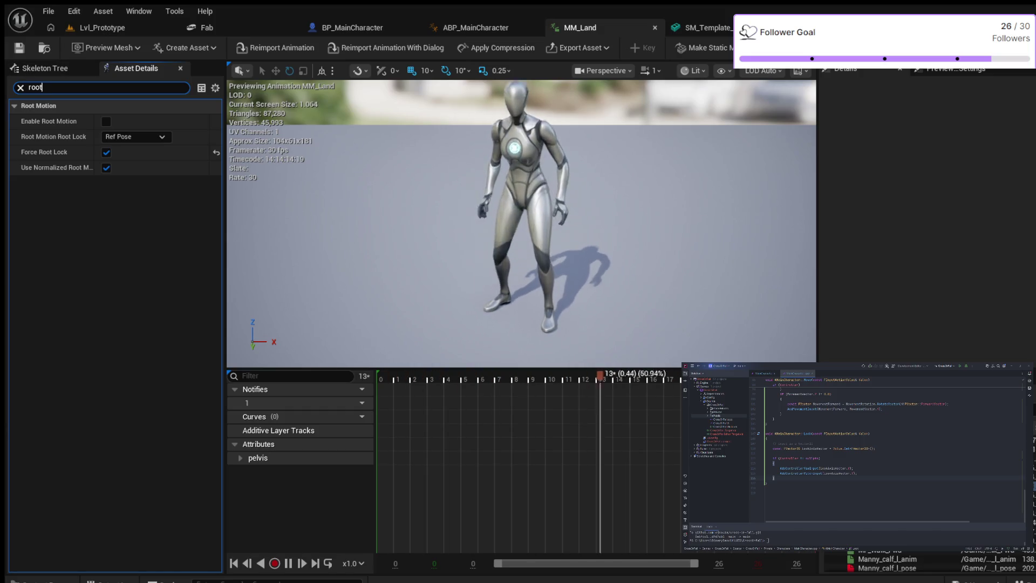
- Clear the root-motion property search in MM_Land's details and return to ABP_MainCharacter
click(19, 87)
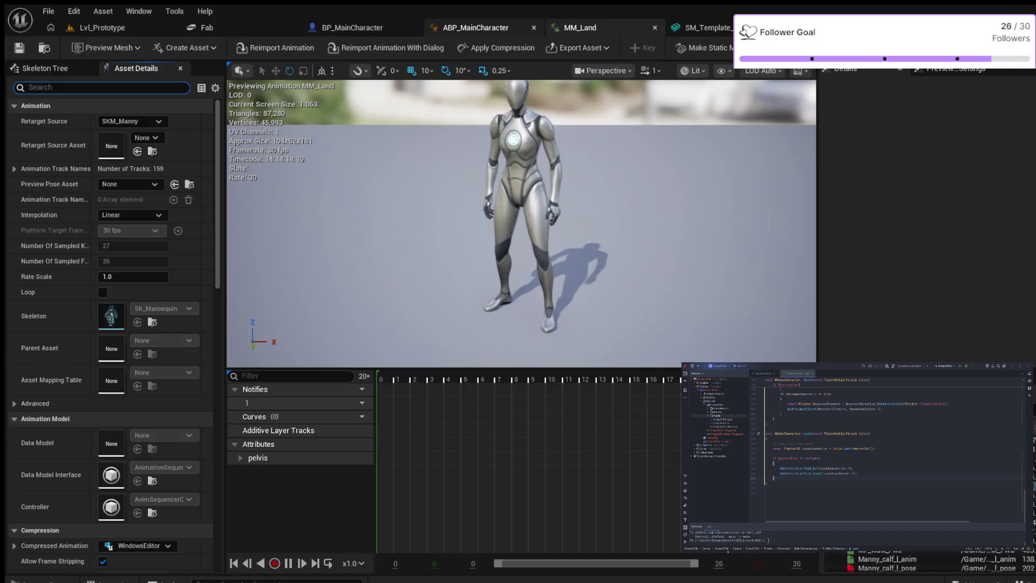
click(475, 27)
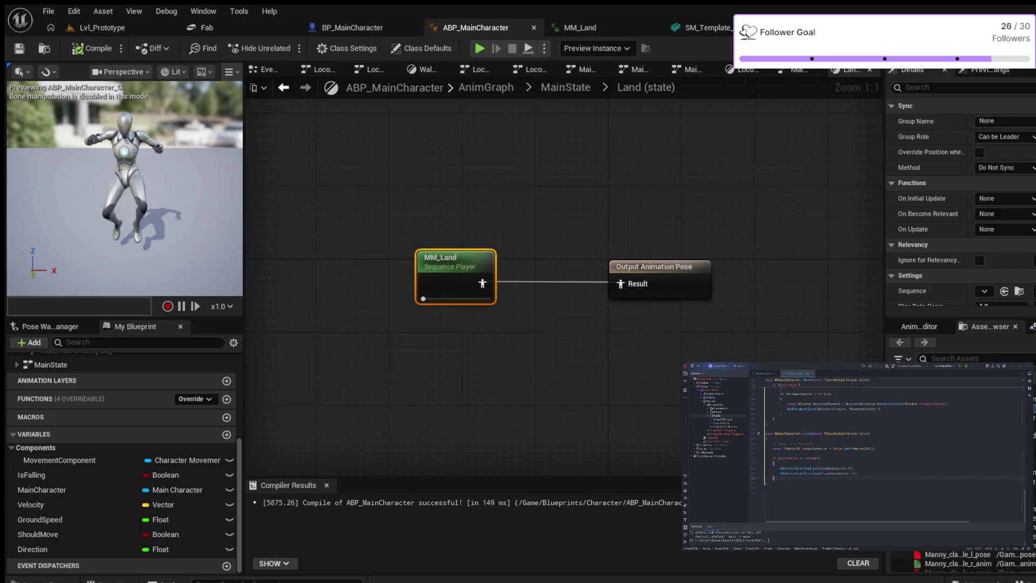
- Clear the 'root' Details search and bring up ABP_MainCharacter's Class Defaults with its search field active
key(ctrl+f)
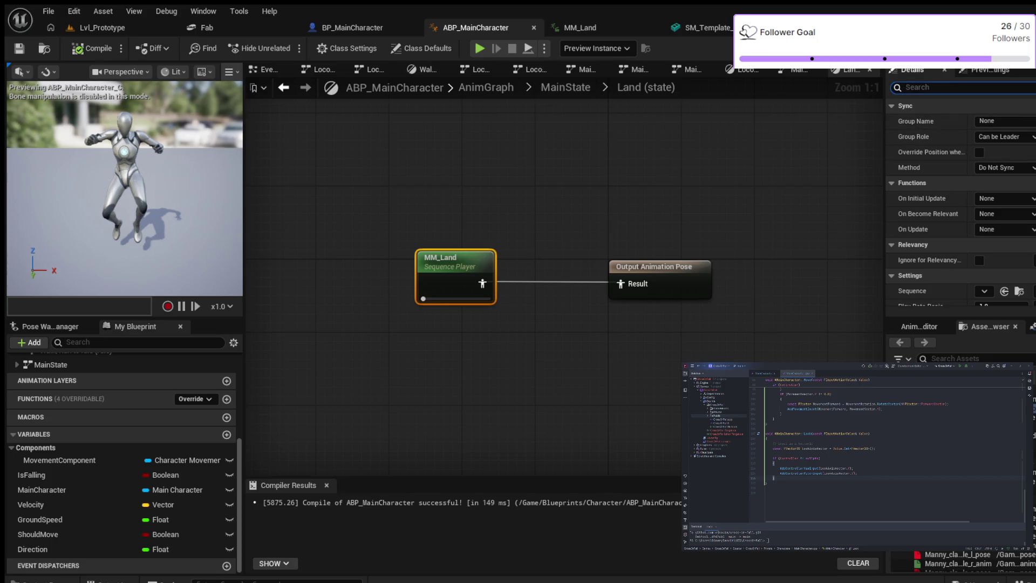
text(root)
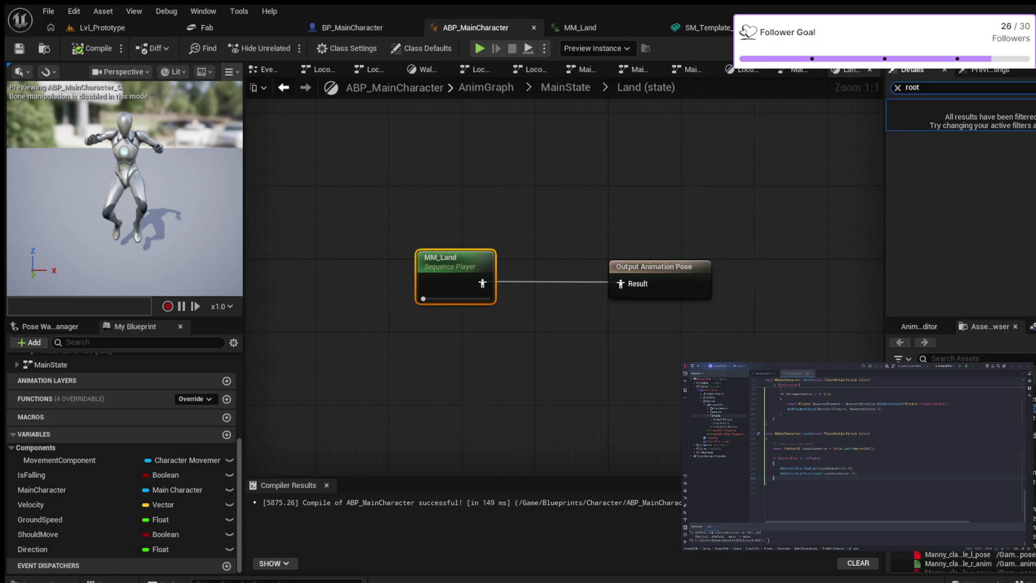
key(BackSpace)
key(BackSpace)
key(BackSpace)
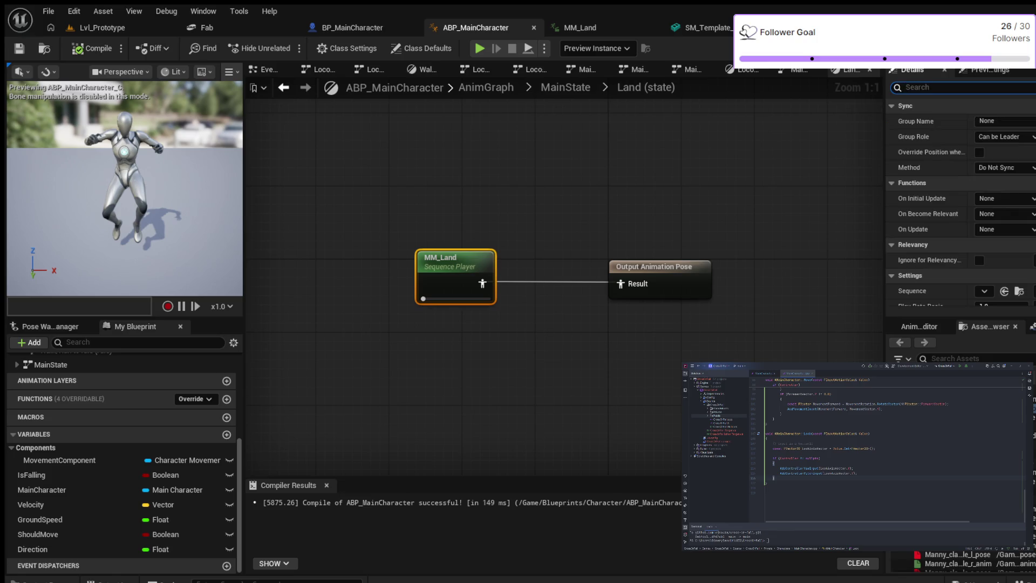
scroll(961, 203, down, 3)
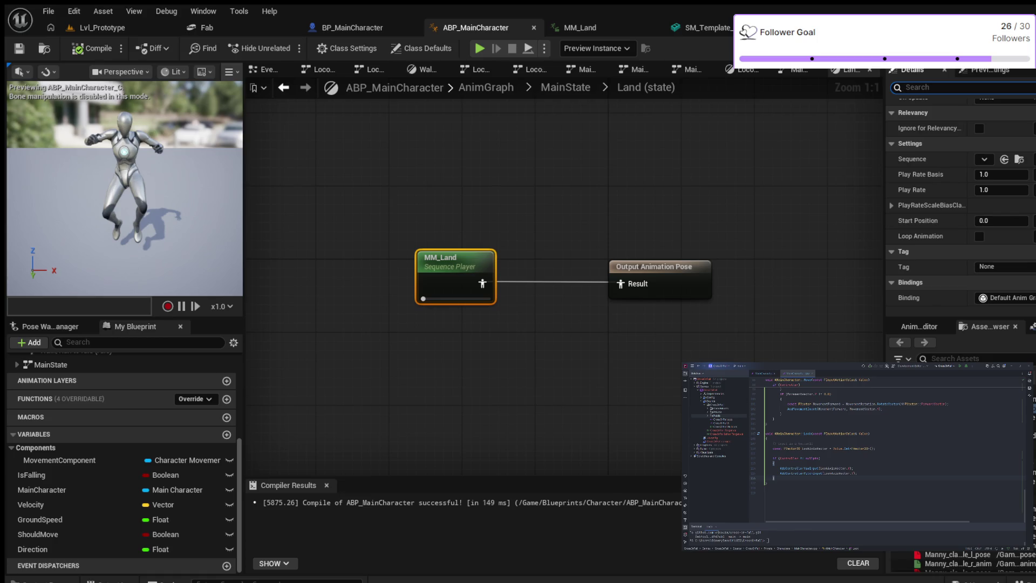
click(421, 48)
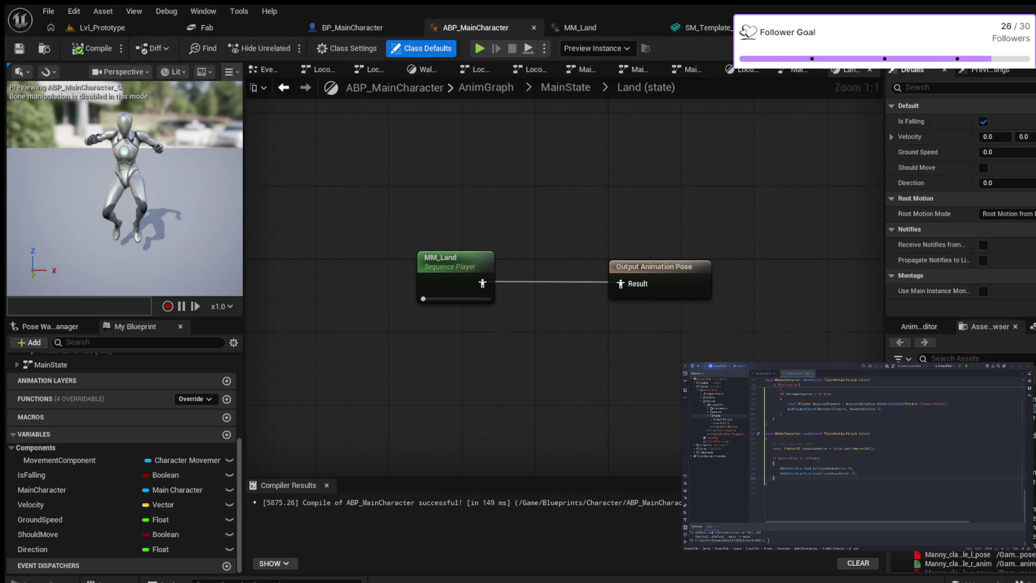
click(930, 86)
- Set Root Motion Mode to No Root Motion Extraction and recompile ABP_MainCharacter
click(1007, 213)
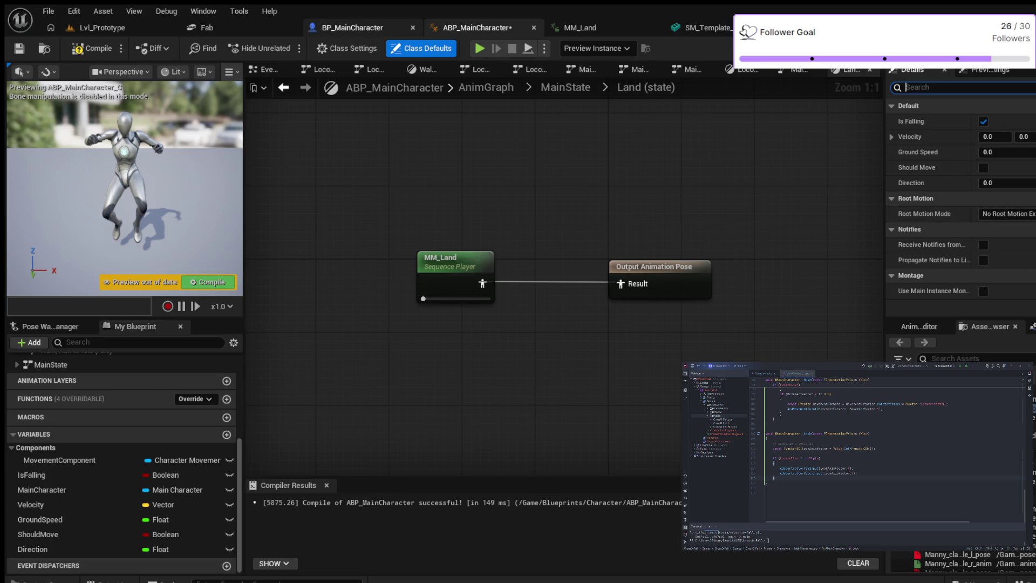
key(ctrl+s)
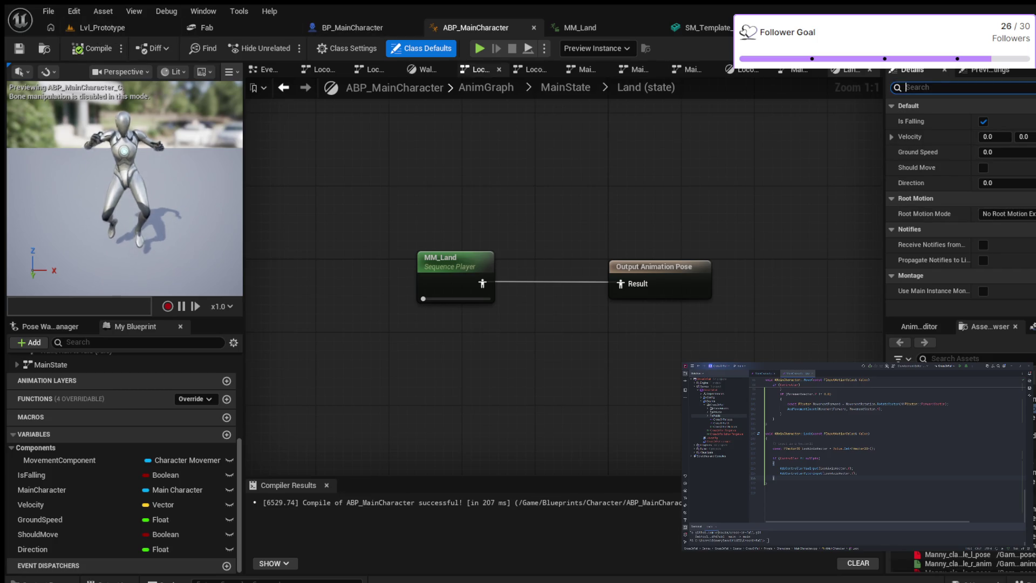
key(alt+p)
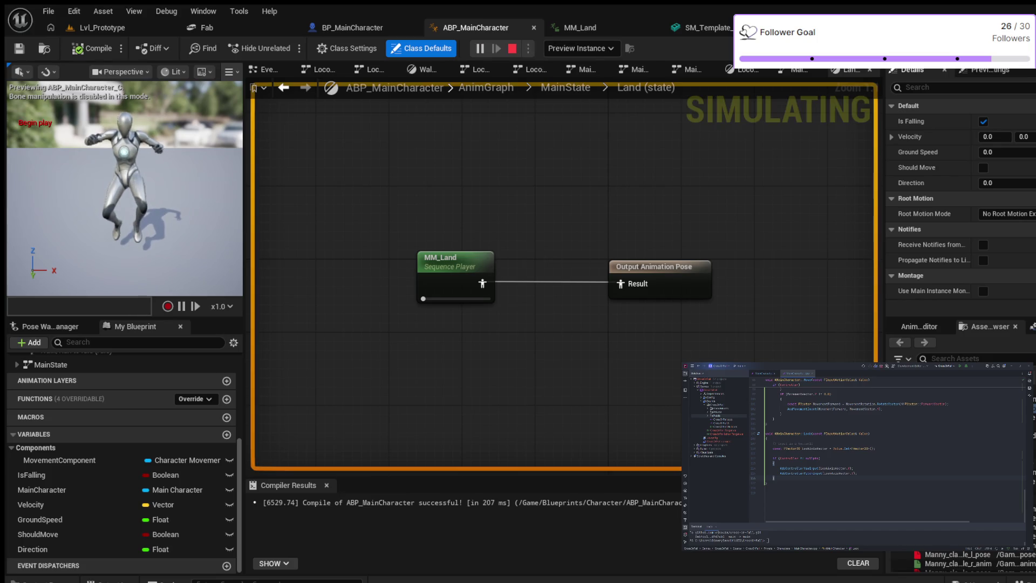
key(Escape)
click(102, 28)
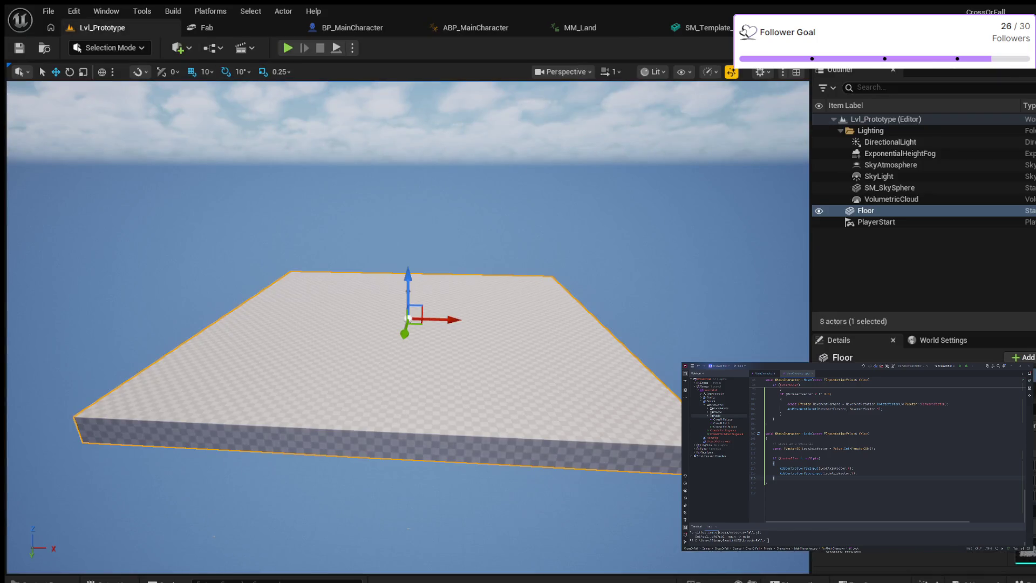
key(alt+p)
key(space)
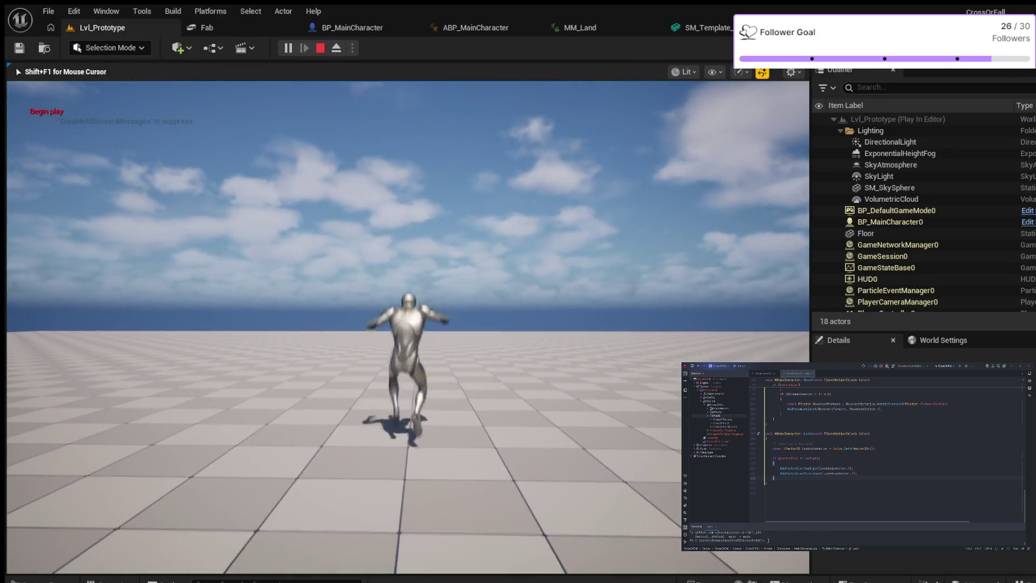
key(Escape)
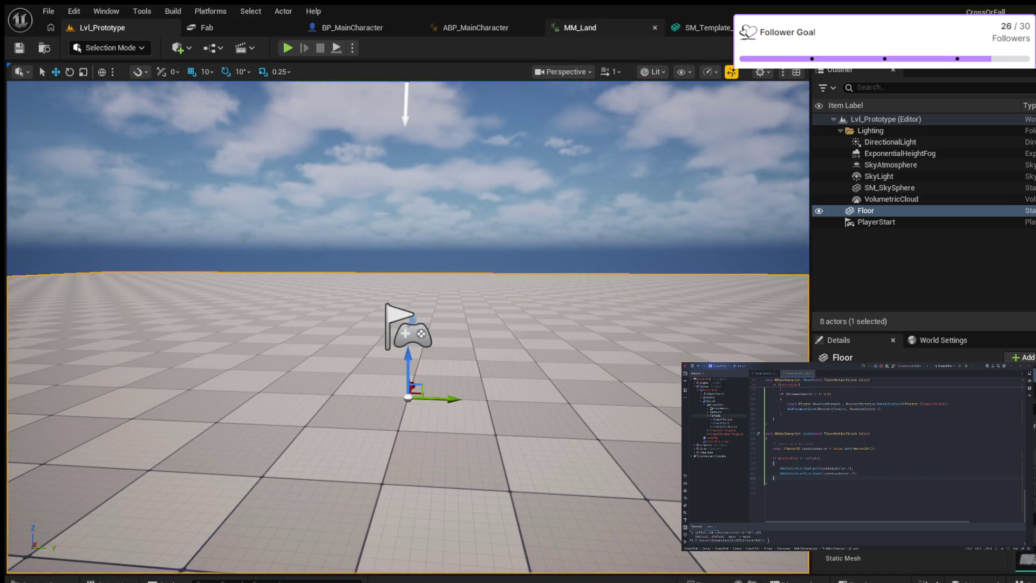
click(352, 28)
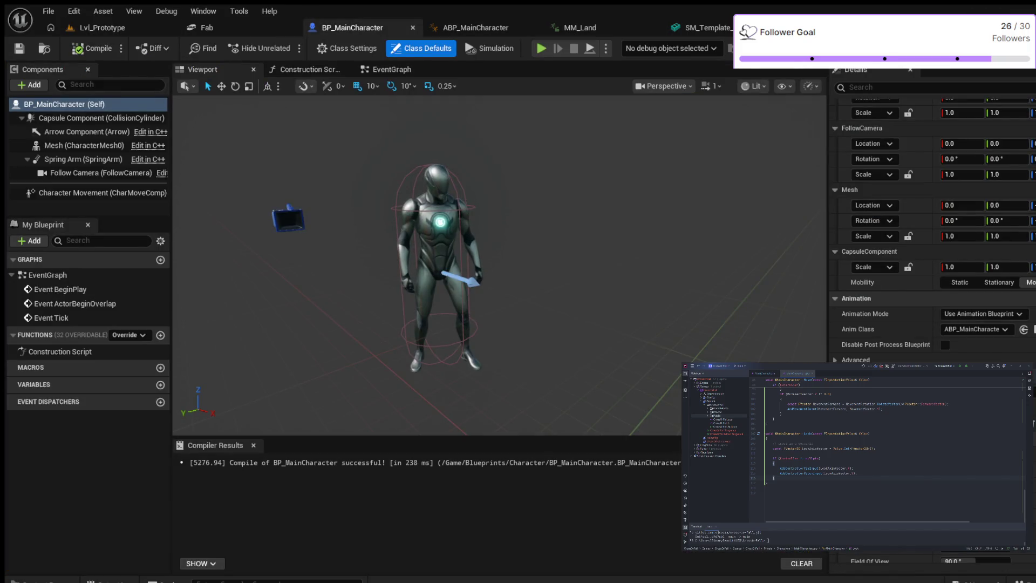
click(475, 28)
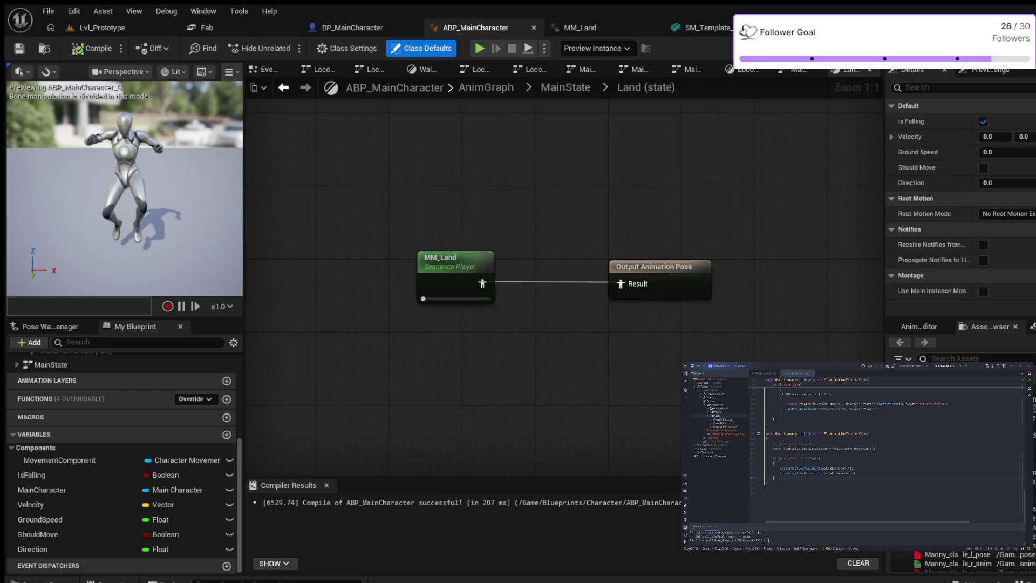
- Restore Root Motion Mode to Root Motion from Montages, recompile, and switch to the MM_Land animation asset
click(1008, 214)
click(995, 261)
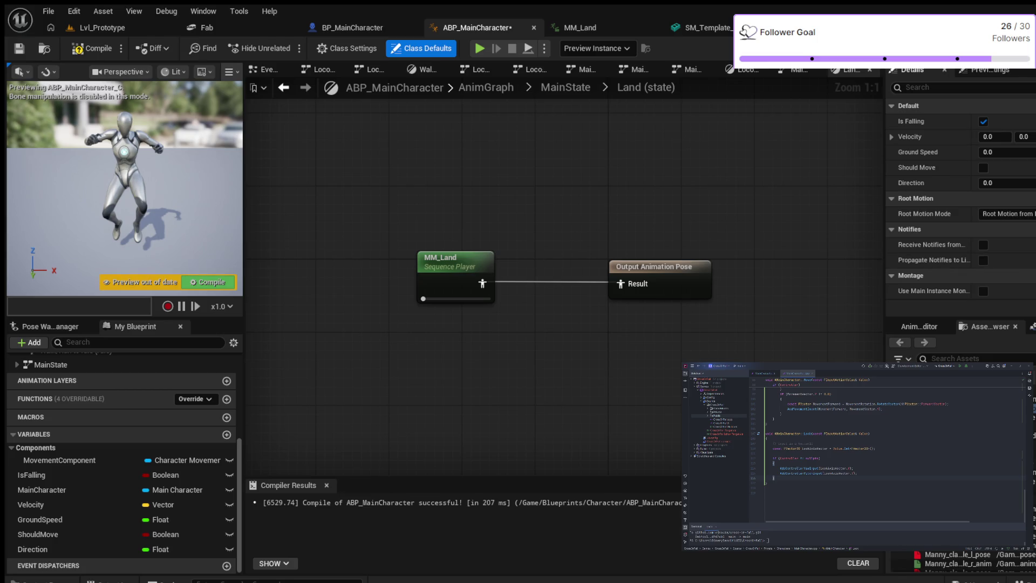
click(90, 47)
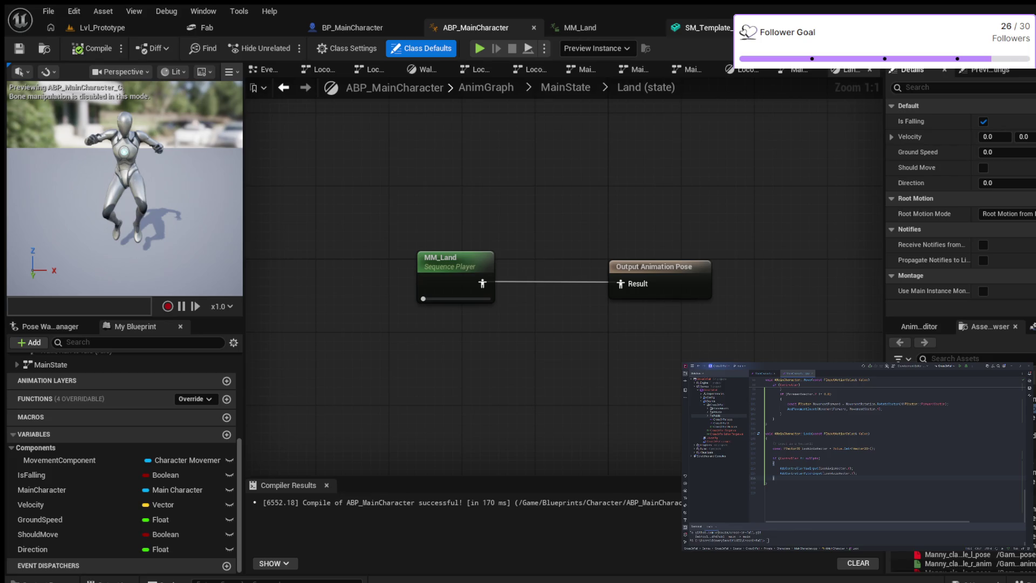
click(591, 28)
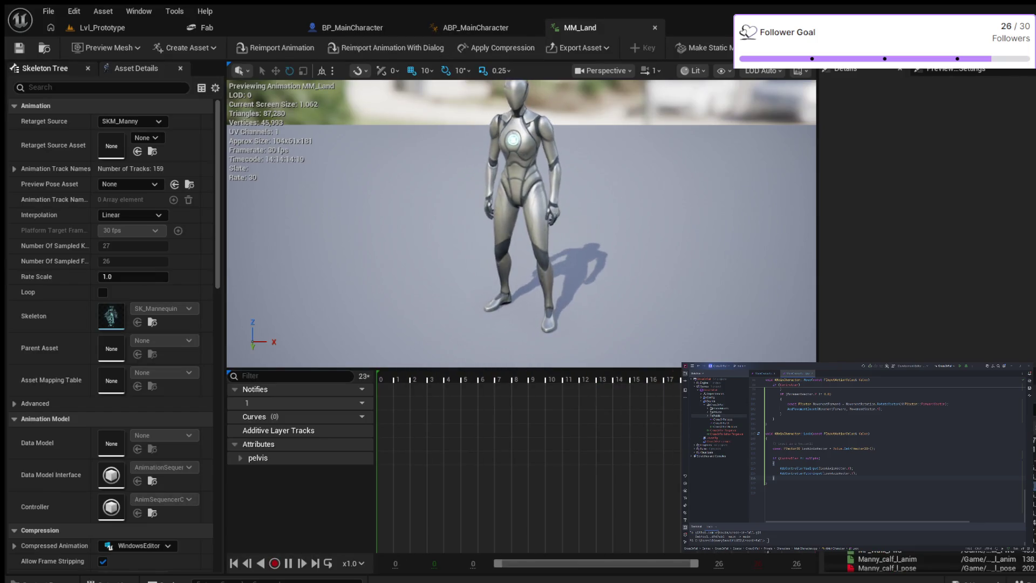
- View MM_Land's Skeleton Tree, then switch to the BP_MainCharacter blueprint
click(45, 68)
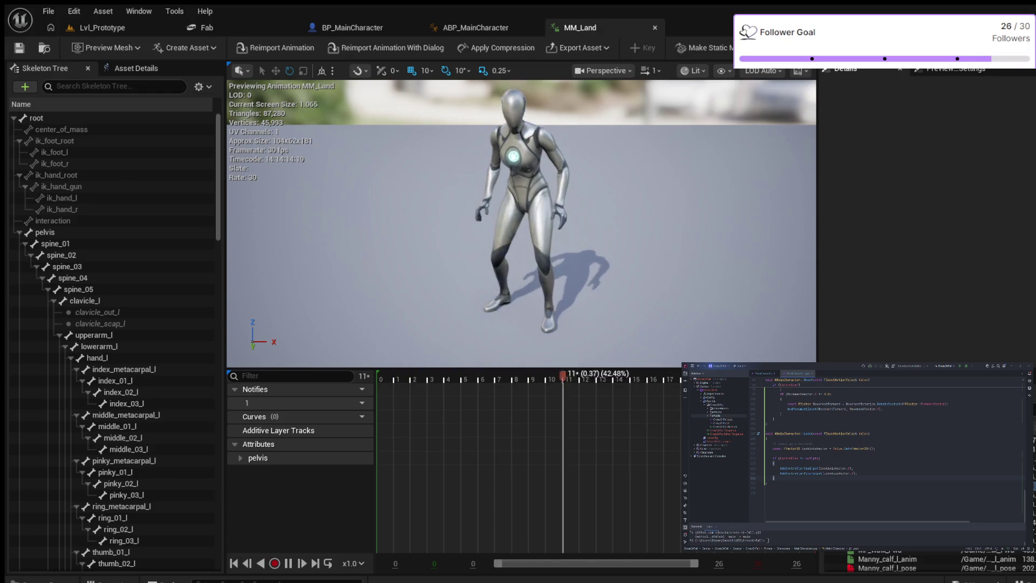
click(352, 27)
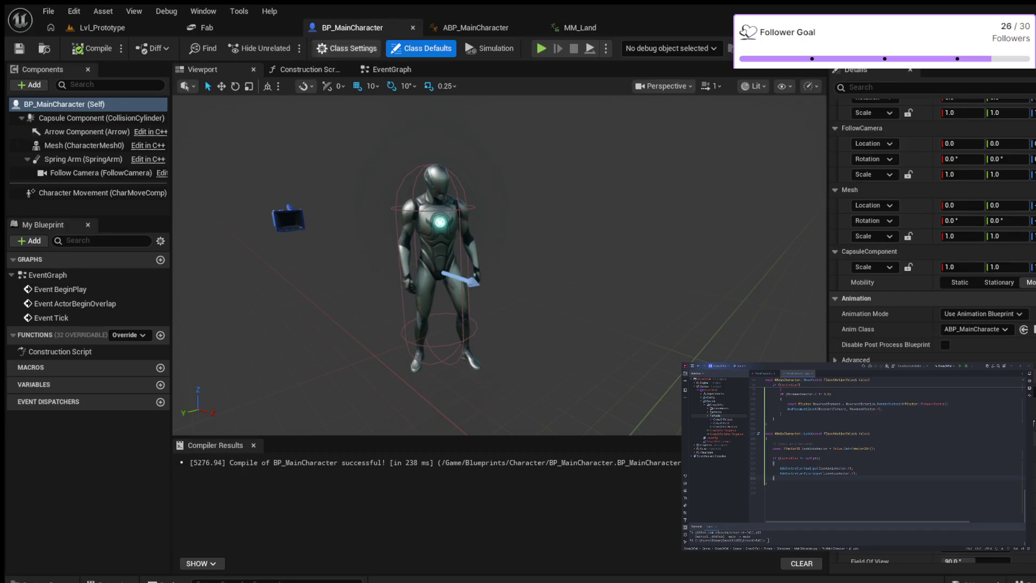
scroll(438, 267, up, 5)
scroll(437, 267, down, 5)
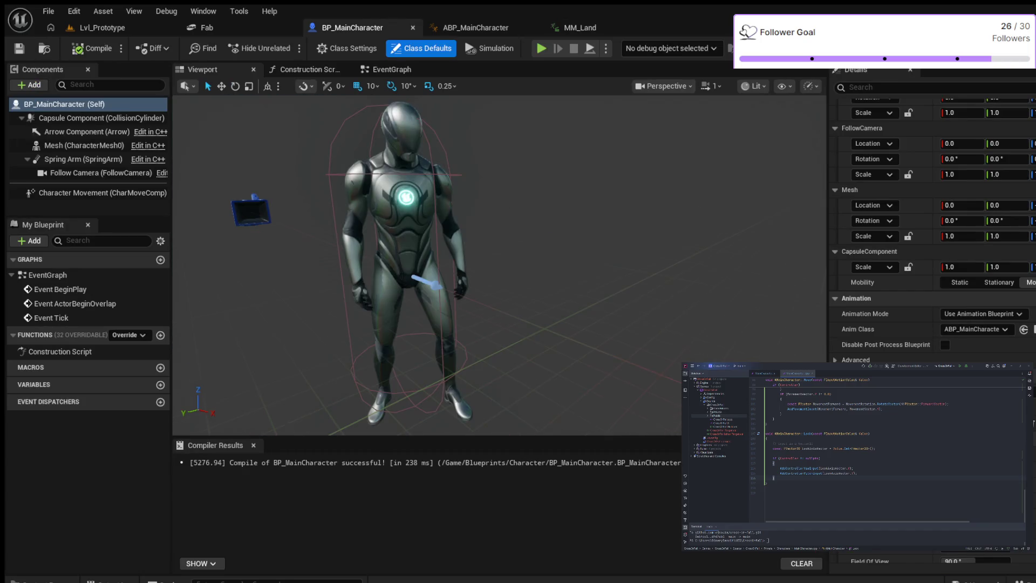
scroll(438, 267, up, 2)
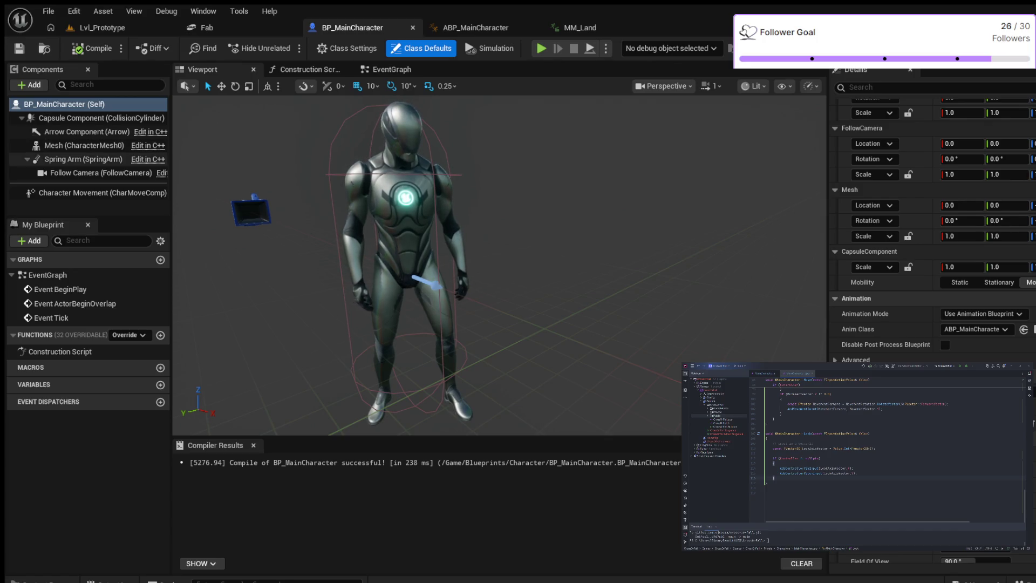
- Select Mesh (CharacterMesh0) to confirm SKM_Manny uses ABP_MainCharacter, then return to the animation blueprint
click(81, 146)
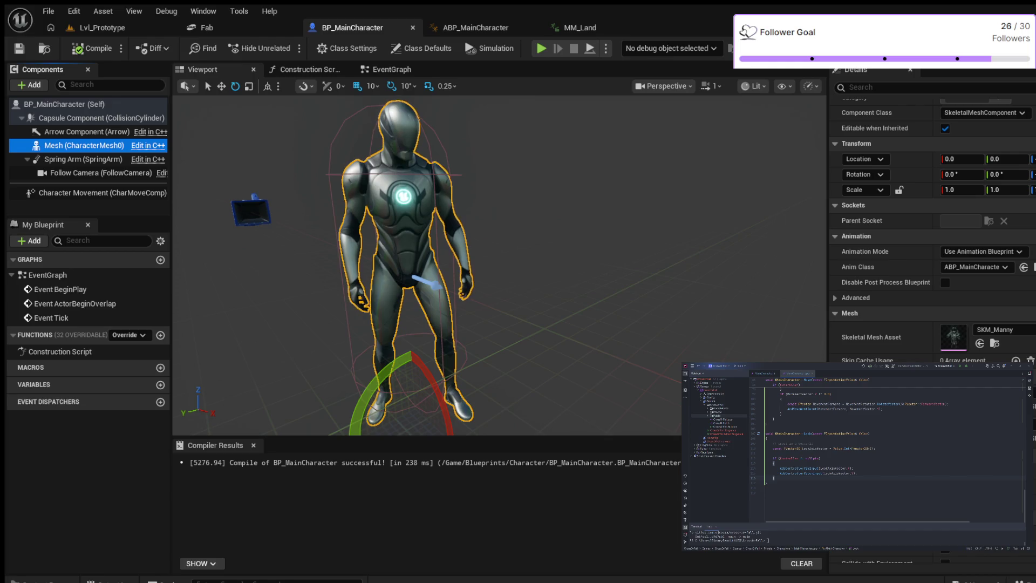
scroll(499, 264, down, 3)
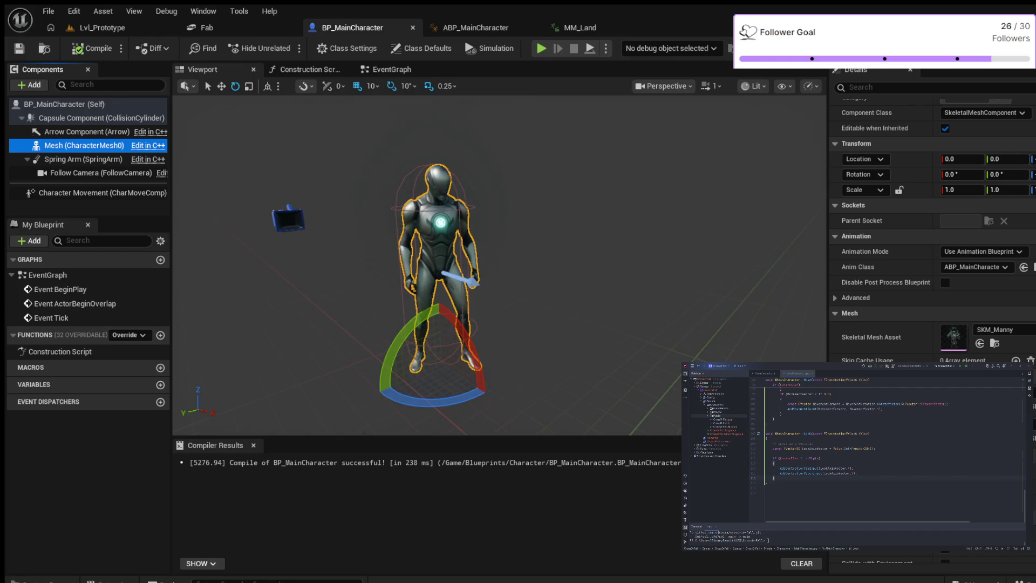
drag(499, 265, 470, 267)
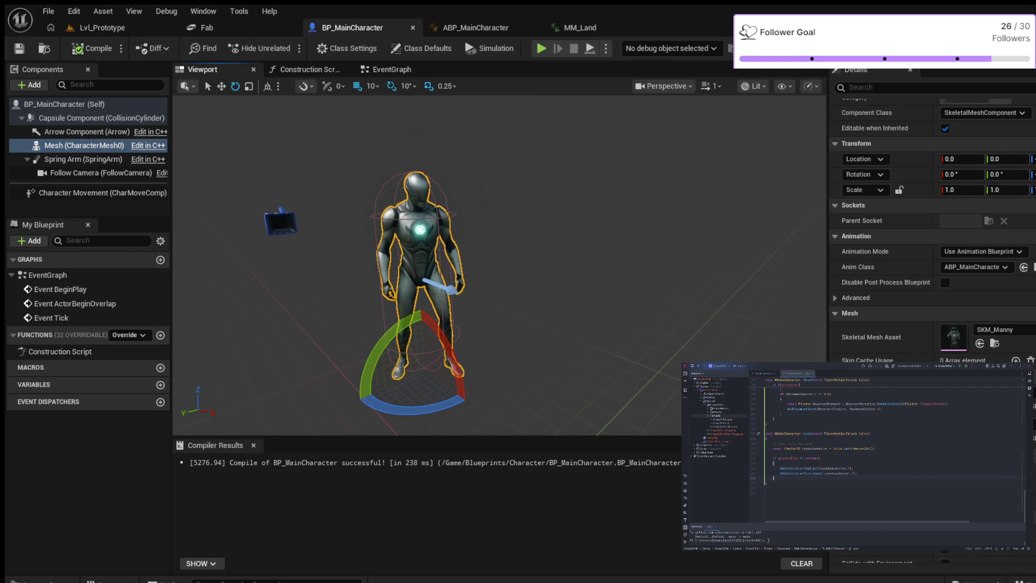
mouse_move(470, 267)
mouse_down()
mouse_move(485, 202)
mouse_move(454, 207)
mouse_move(486, 206)
mouse_up()
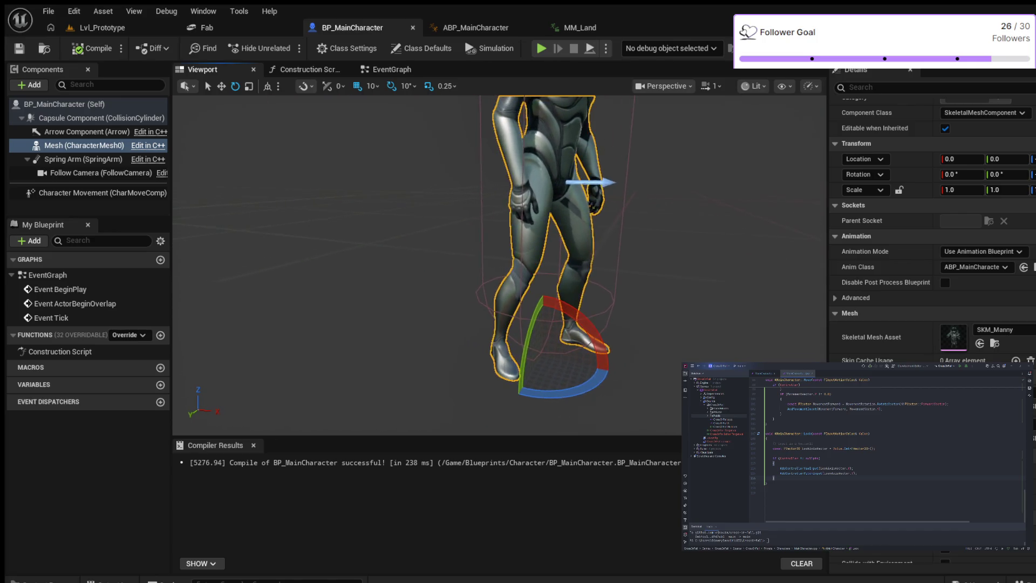
key(f)
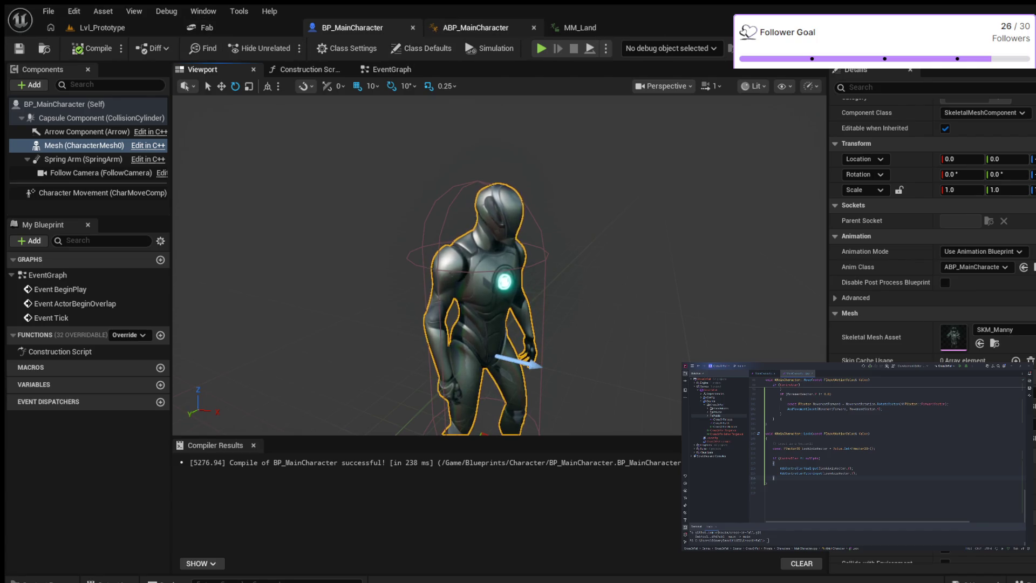
click(476, 28)
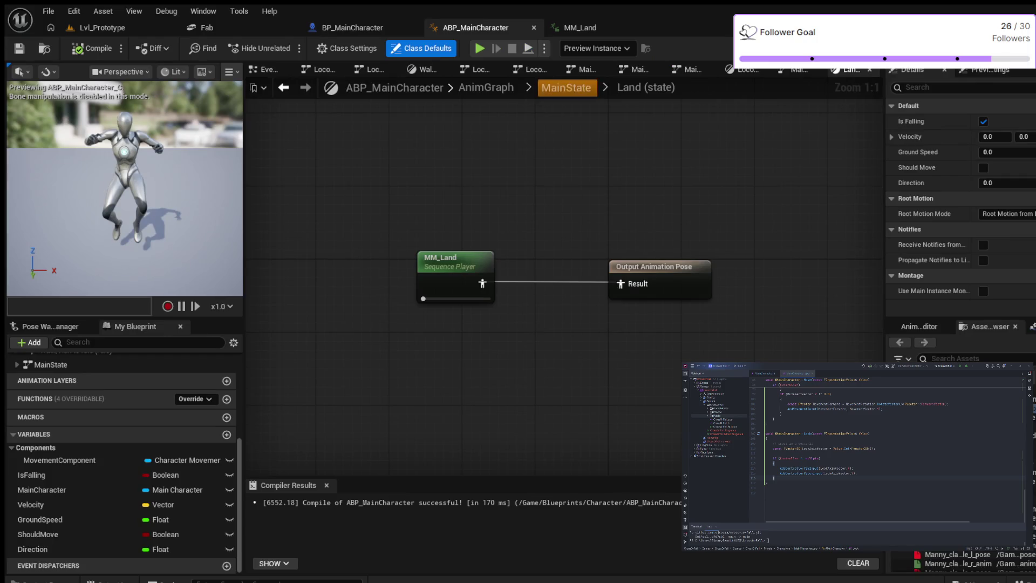
- Go up to the MainState state machine and enter the FallLoop state's graph
click(565, 87)
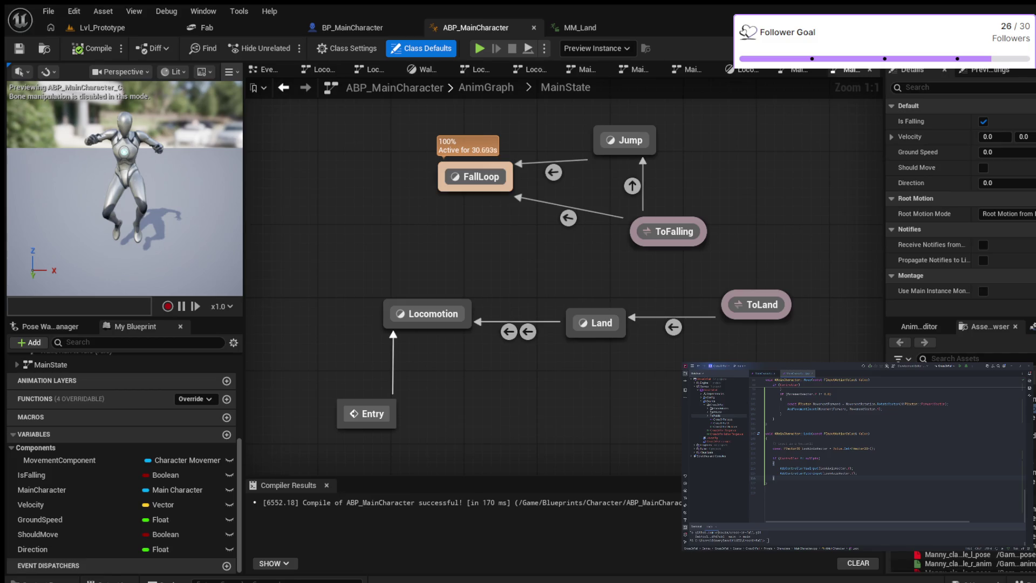
double_click(481, 176)
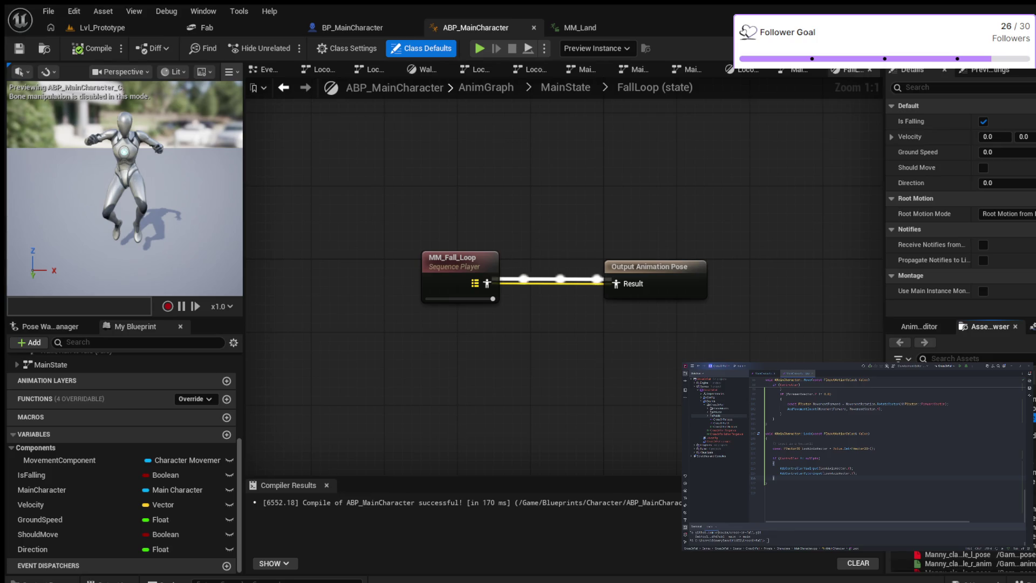
- Wire a pasted MM_Idle sequence player into FallLoop's output pose instead of MM_Fall_Loop, compile and play-test it
key(ctrl+v)
alt+click(486, 283)
drag(486, 356, 591, 306)
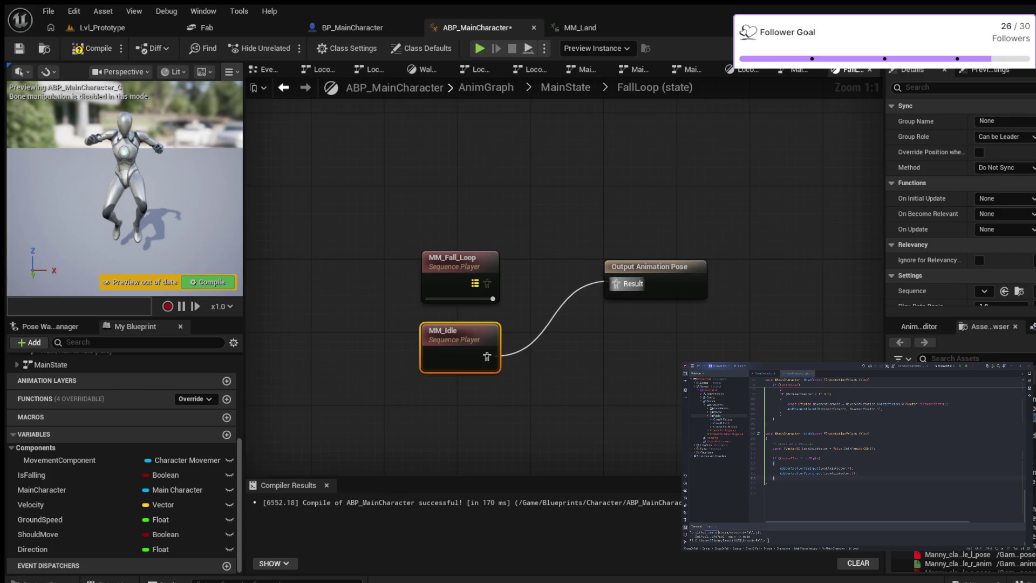
key(ctrl+z)
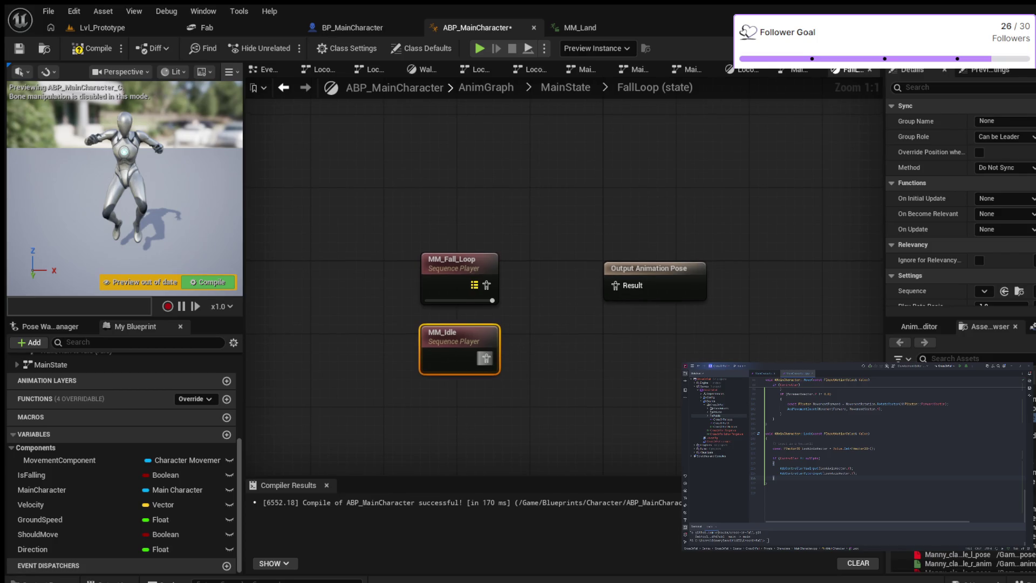
drag(484, 357, 615, 285)
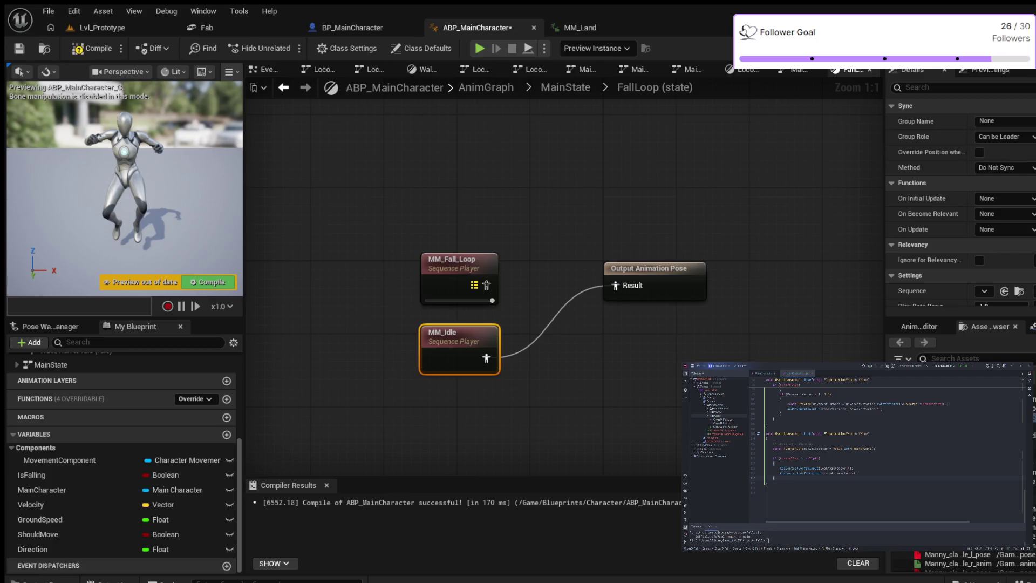
click(91, 48)
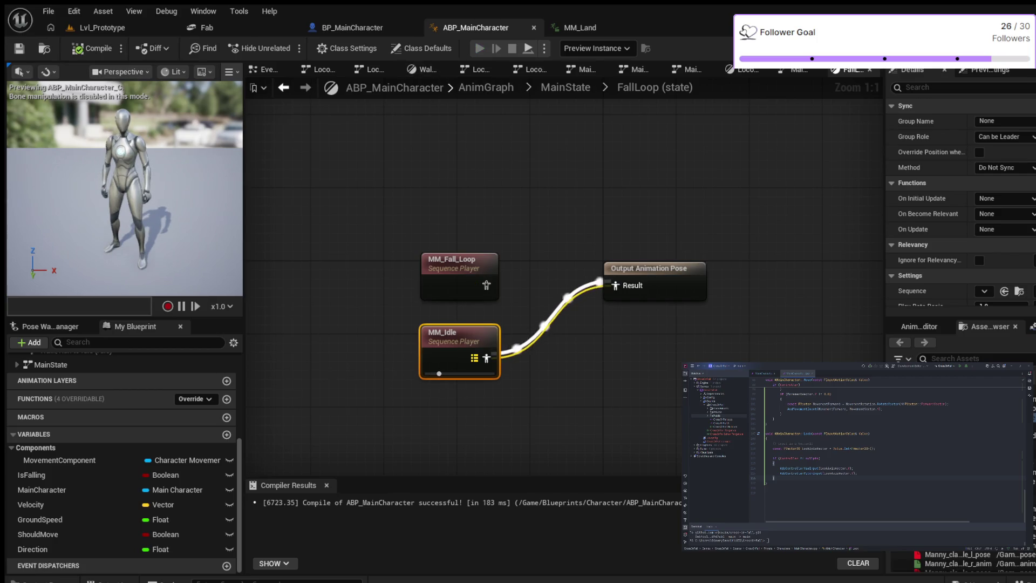
key(alt+p)
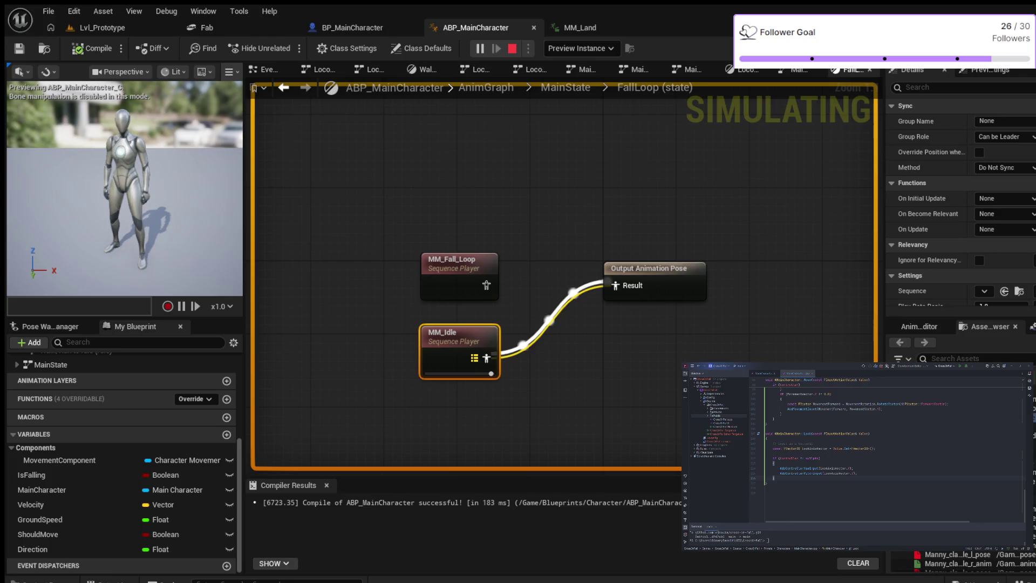
key(Escape)
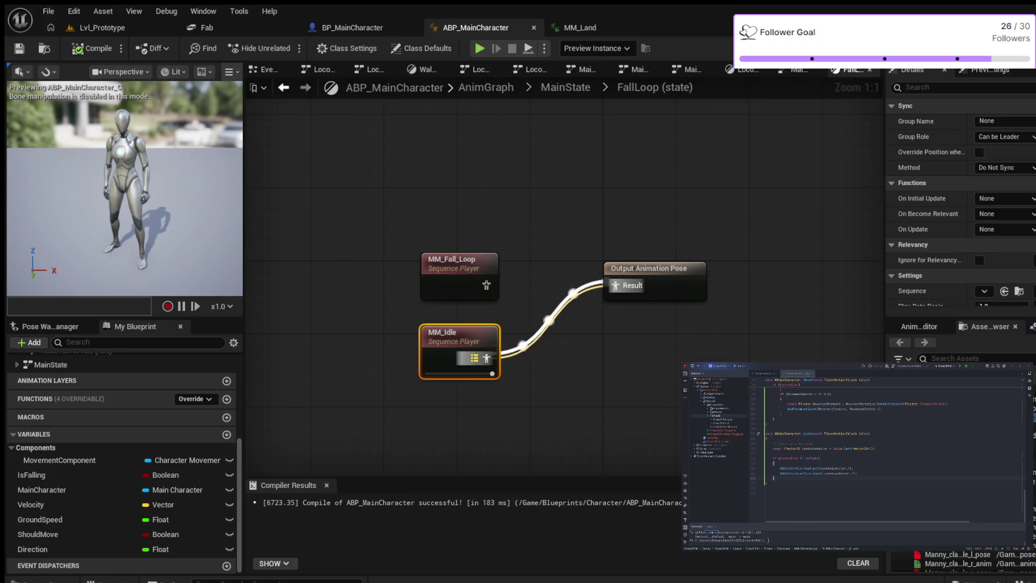
- Reconnect MM_Fall_Loop to the output pose, delete MM_Idle, recompile, and return to MainState
alt+click(487, 357)
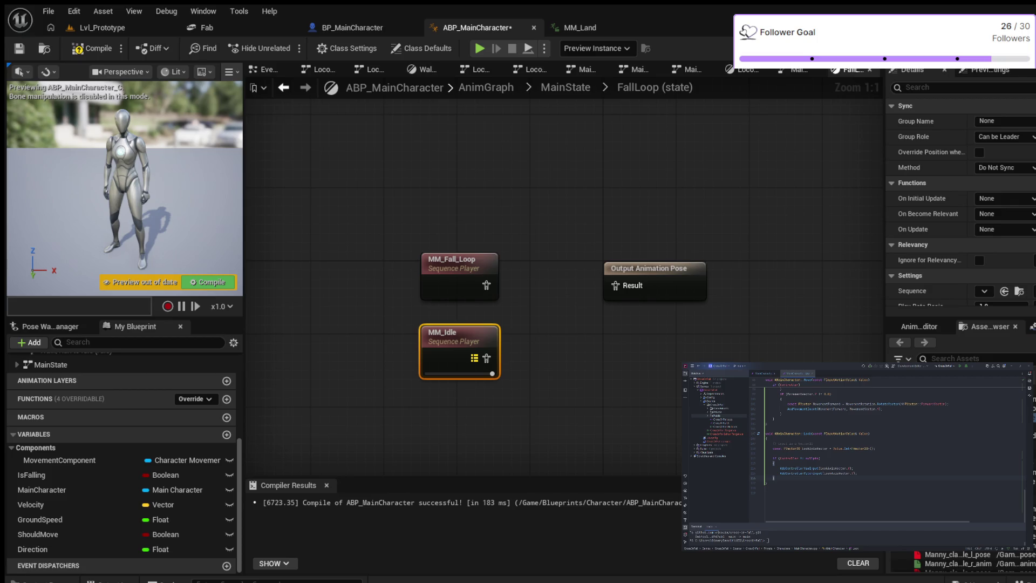
drag(561, 272, 484, 357)
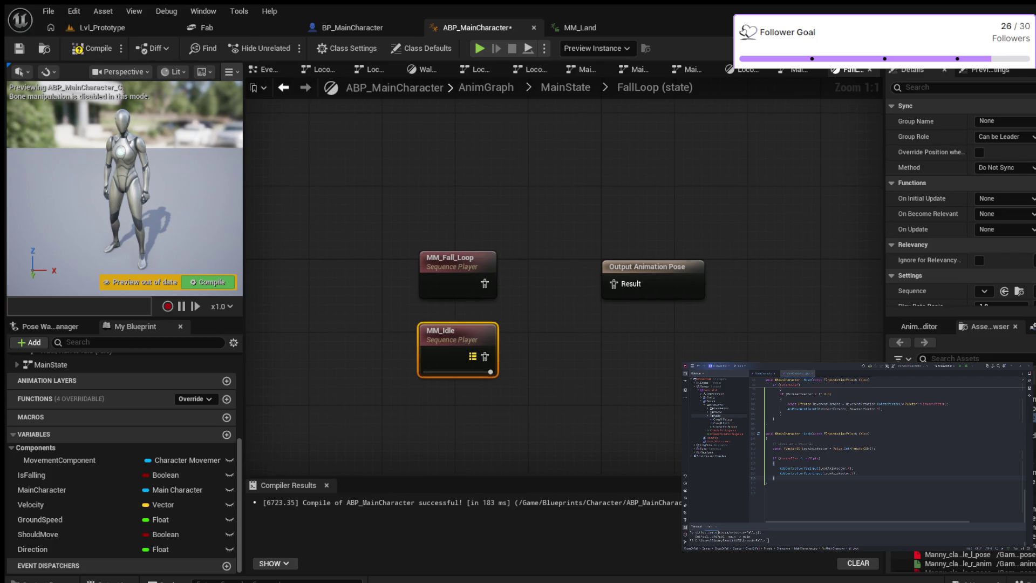
drag(594, 283, 613, 283)
key(Delete)
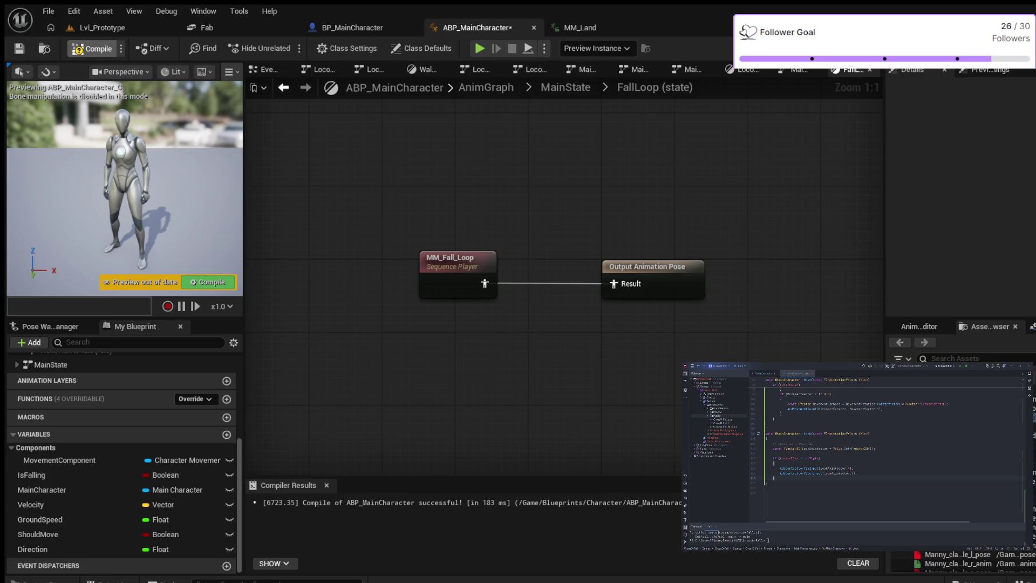
click(89, 47)
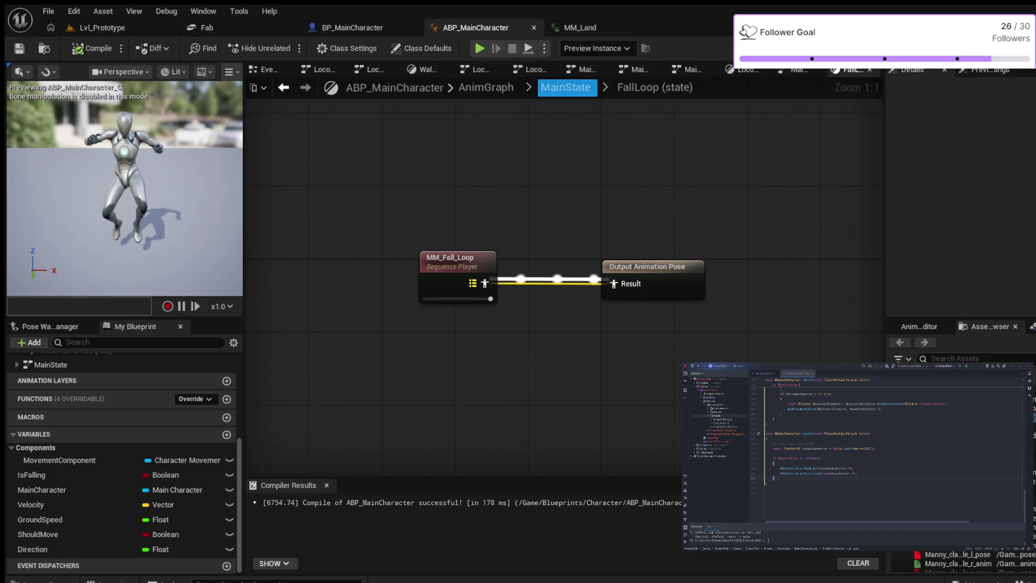
click(565, 88)
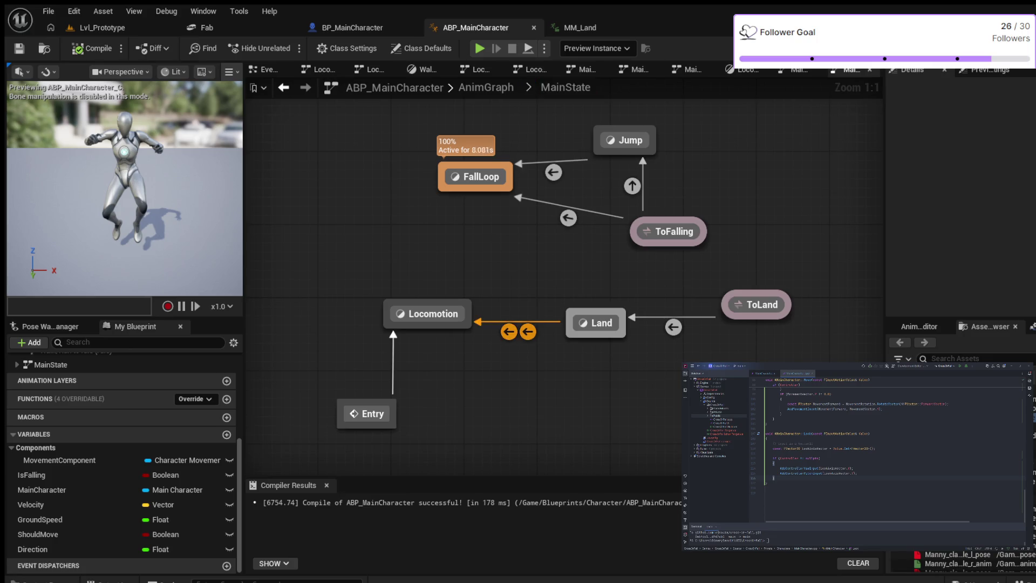
- Enter the Land state's graph showing MM_Land feeding the output pose
double_click(595, 322)
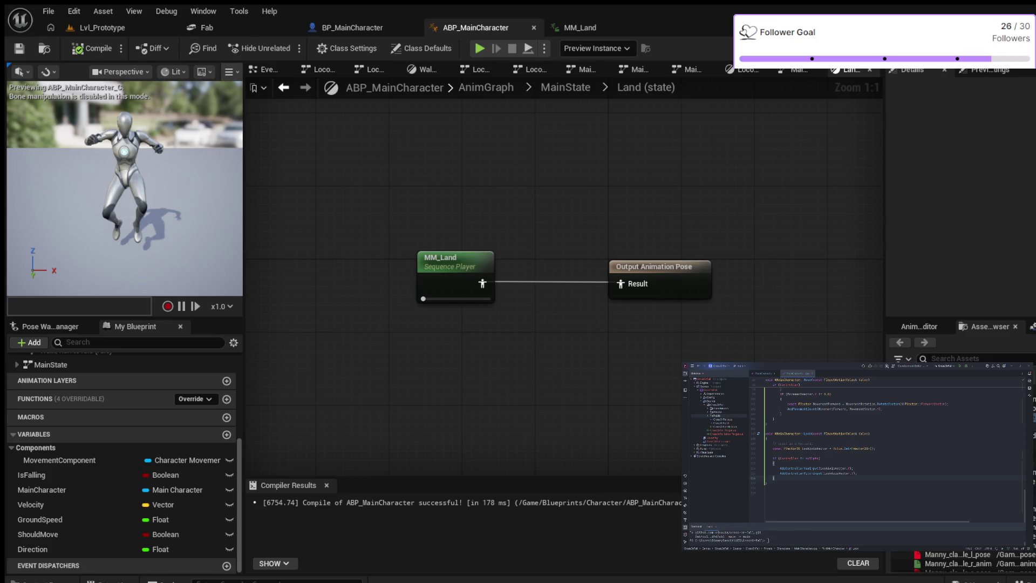
- Wire a pasted MM_Idle sequence player into Land's output pose instead of MM_Land, compile and play-test the landing
key(ctrl+v)
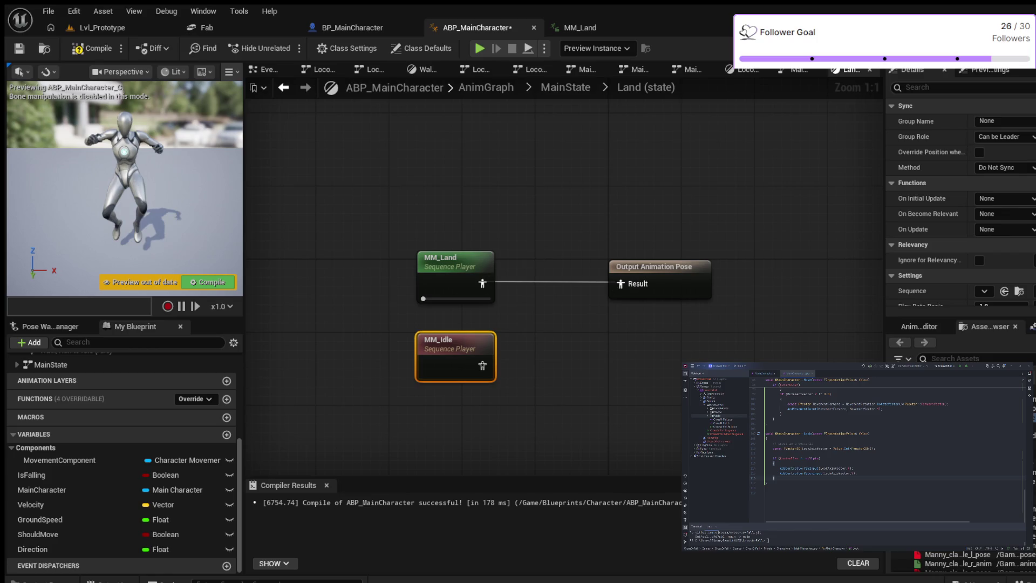
click(551, 202)
alt+click(482, 283)
drag(481, 366, 621, 283)
key(F7)
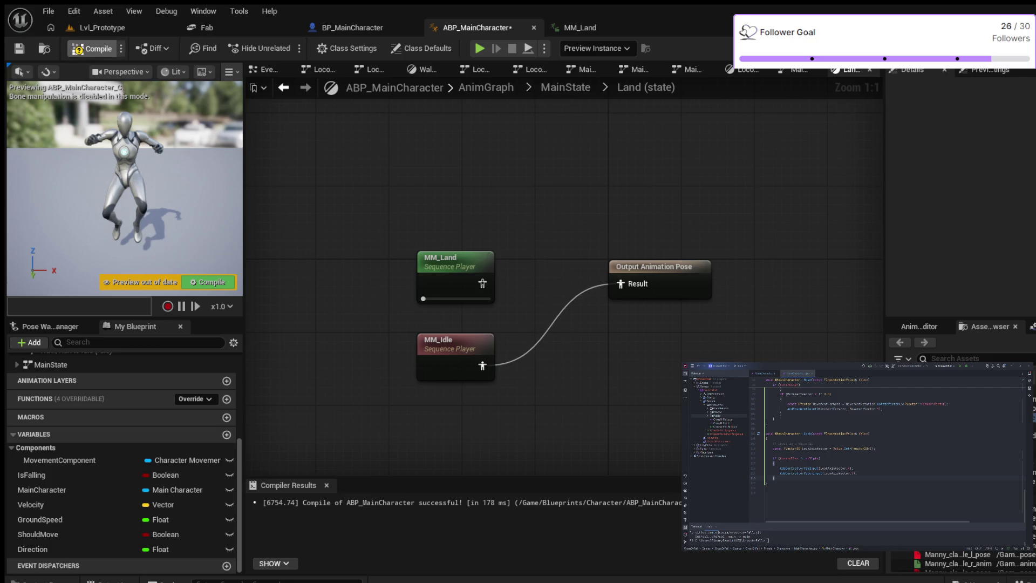
key(alt+p)
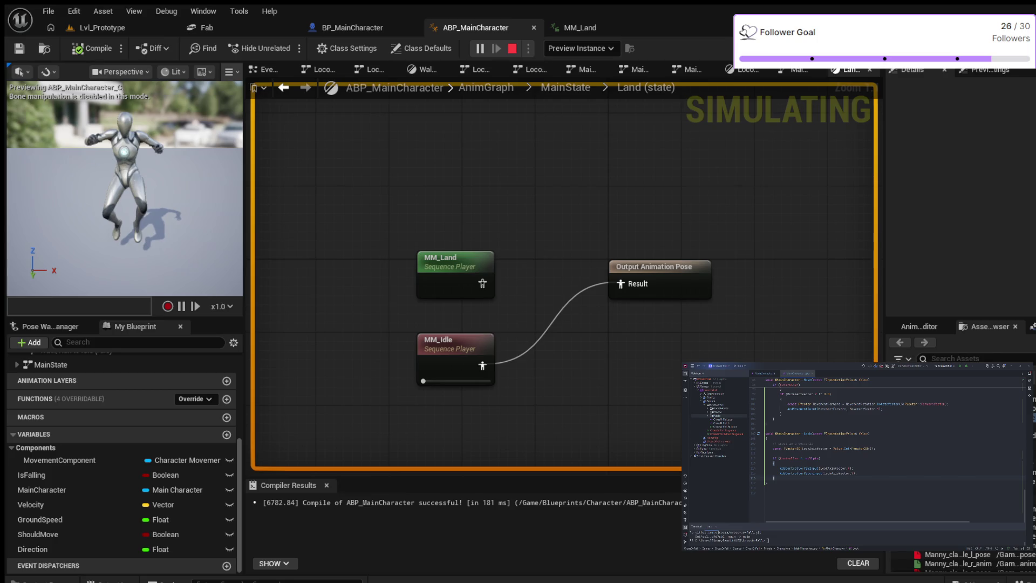
key(Escape)
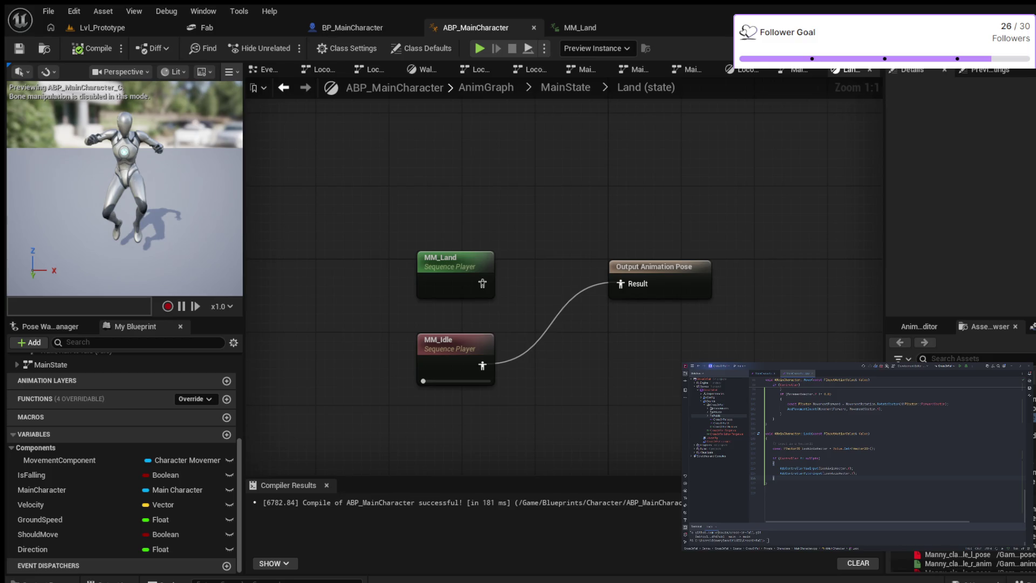